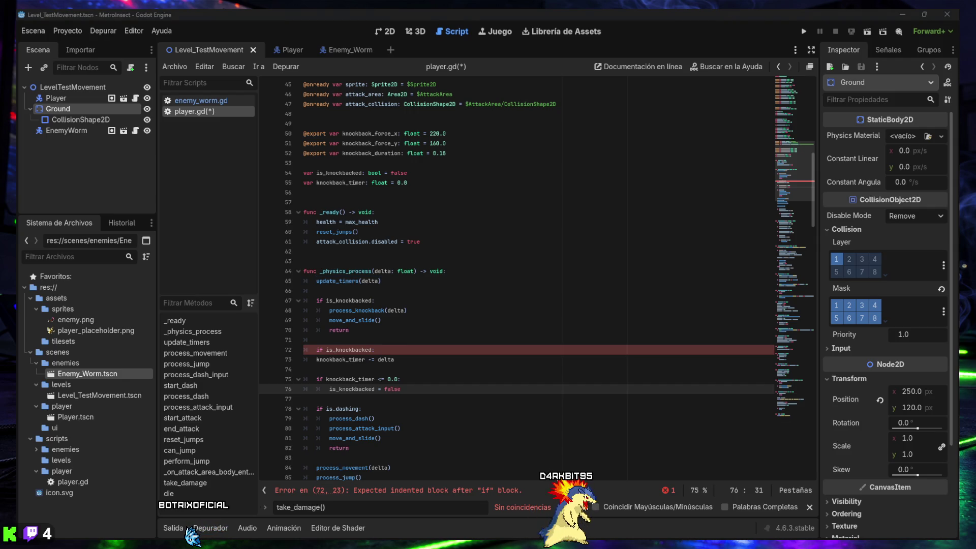
- Find 'func take_damage(amount:' in player.gd and select the whole take_damage function at line 215
left_click_drag(326, 506, 318, 506)
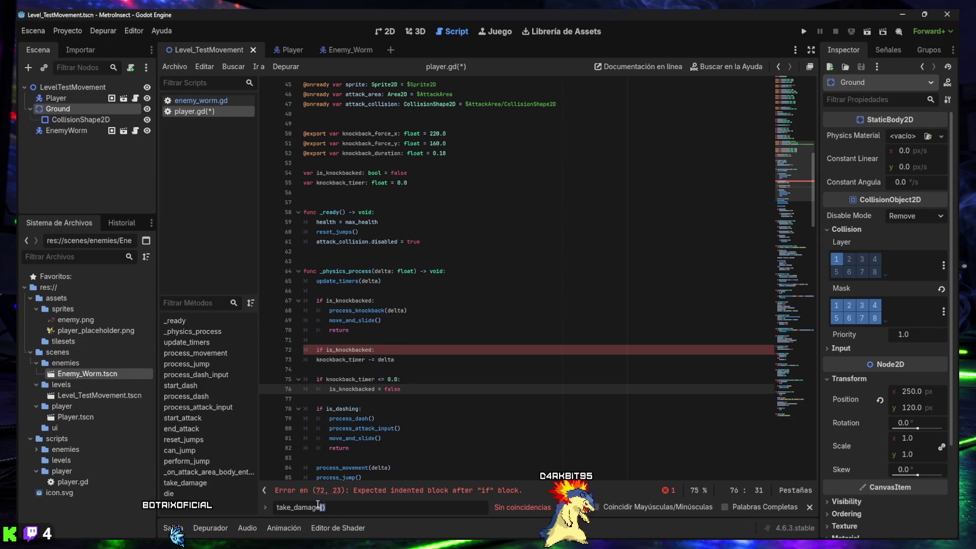
key("ctrl+v")
left_click(324, 508, "shift")
key("BackSpace")
key("BackSpace")
key("BackSpace")
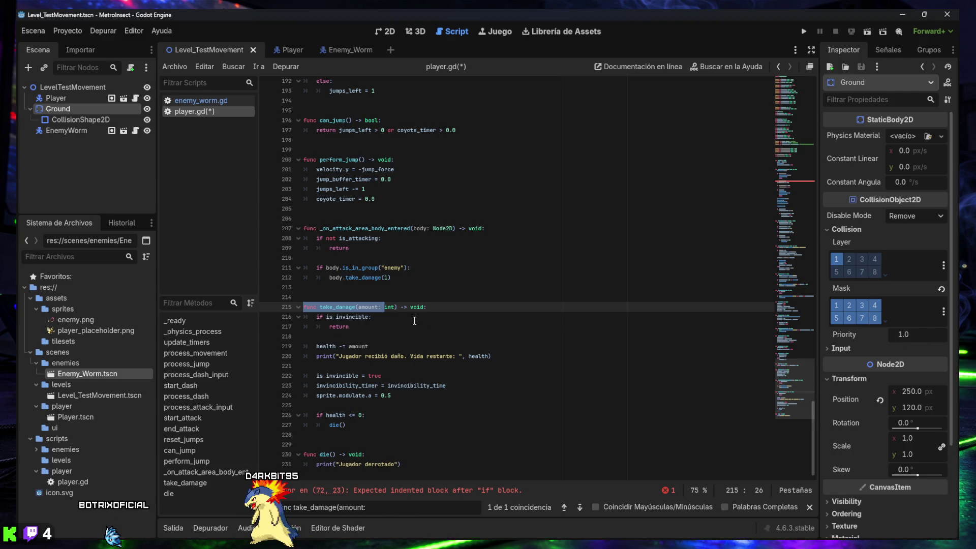
scroll(414, 320, "up", 1)
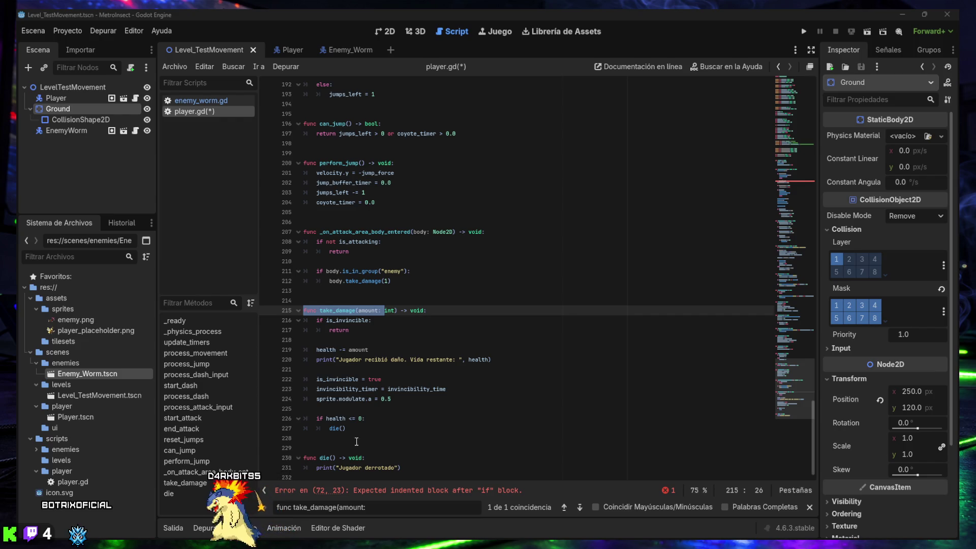
mouse_move(351, 428)
left_mouse_down()
mouse_move(308, 373)
mouse_move(304, 315)
left_mouse_up()
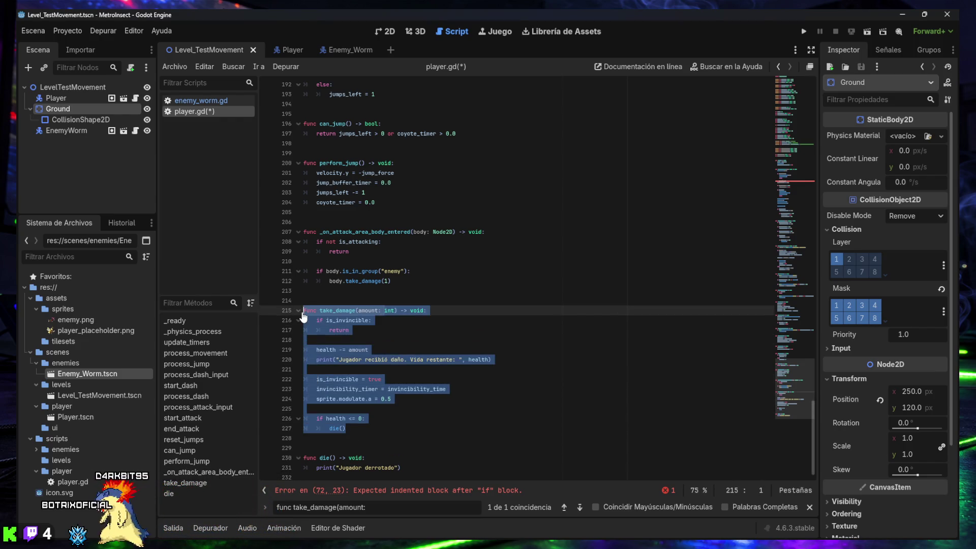
- Paste the knockback-aware take_damage over the old one and remove the extra blank line before die()
type("func take_damage(amount: int, damage_source_position: Vector2 = global_position) -> void: \tif is_invincible: \t\treturn  \thealth -= amount \tprint(\"Jugador recibió daño. Vida restante: \", health)  \tis_invincible = true \tinvincibility_timer = invincibility_time \tsprite.modulate.a = 0.5  \tapply_knockback(damage_source_position)  \tif health <= 0: \t\tdie()")
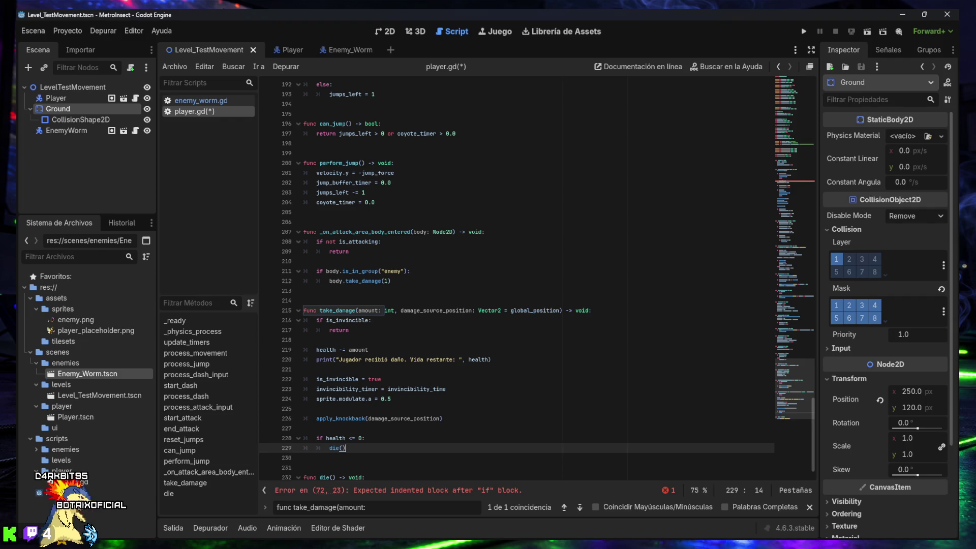
scroll(488, 447, "down", 1)
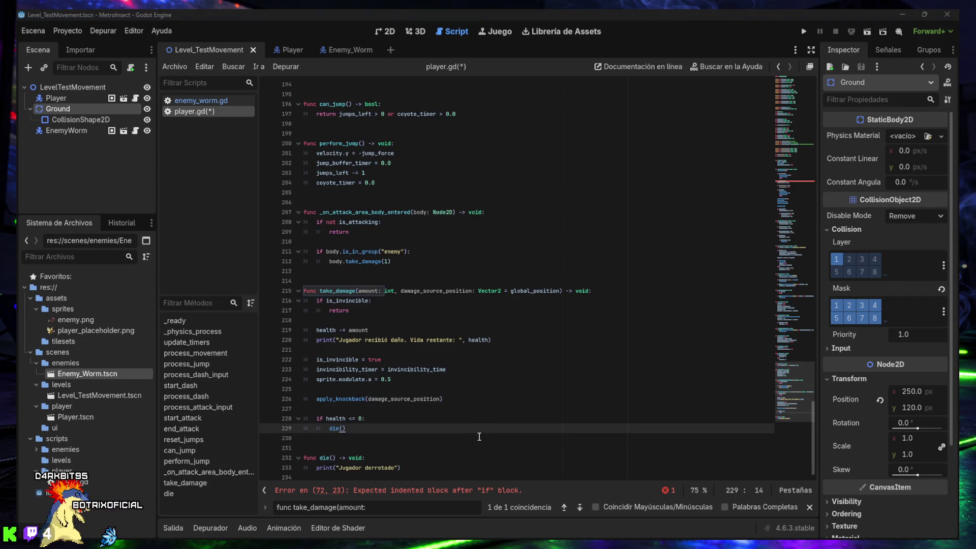
left_click(420, 441)
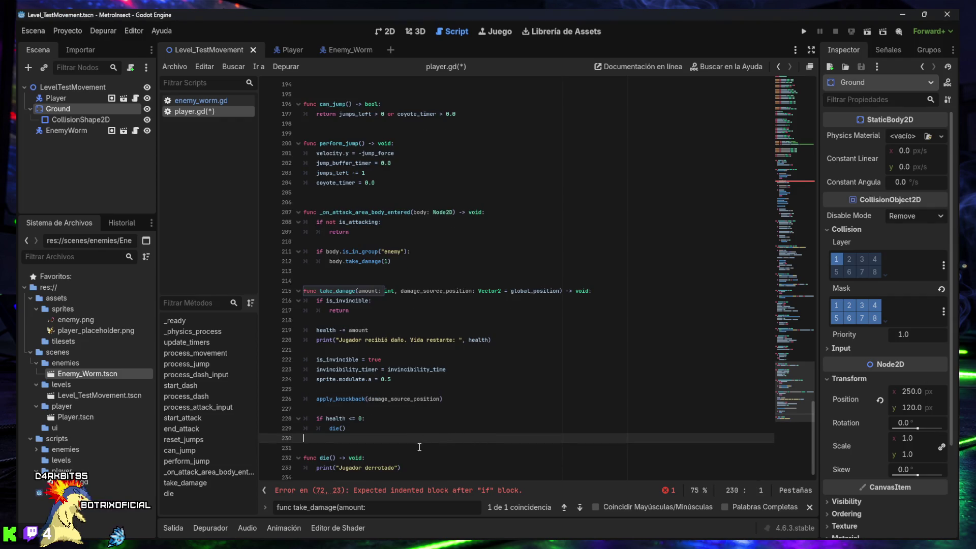
left_click(462, 446)
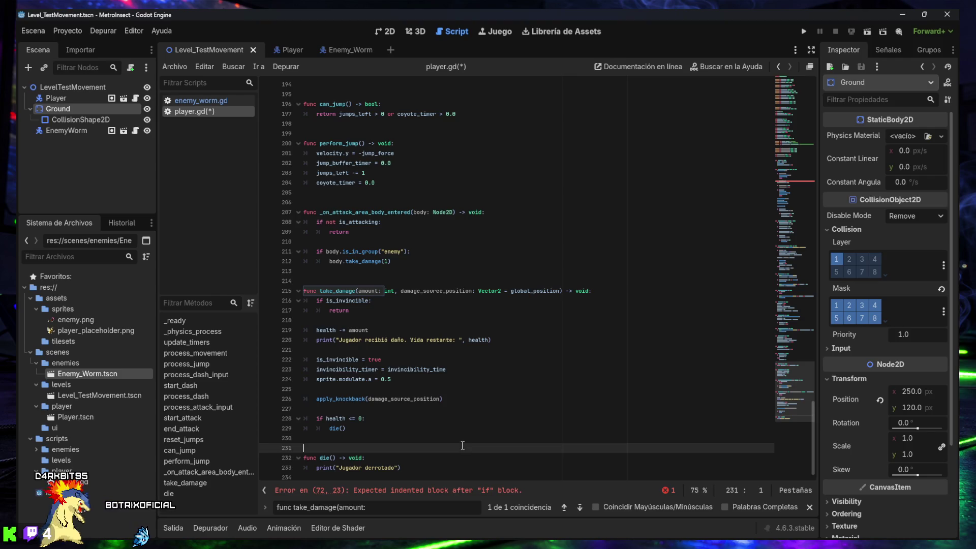
key("BackSpace")
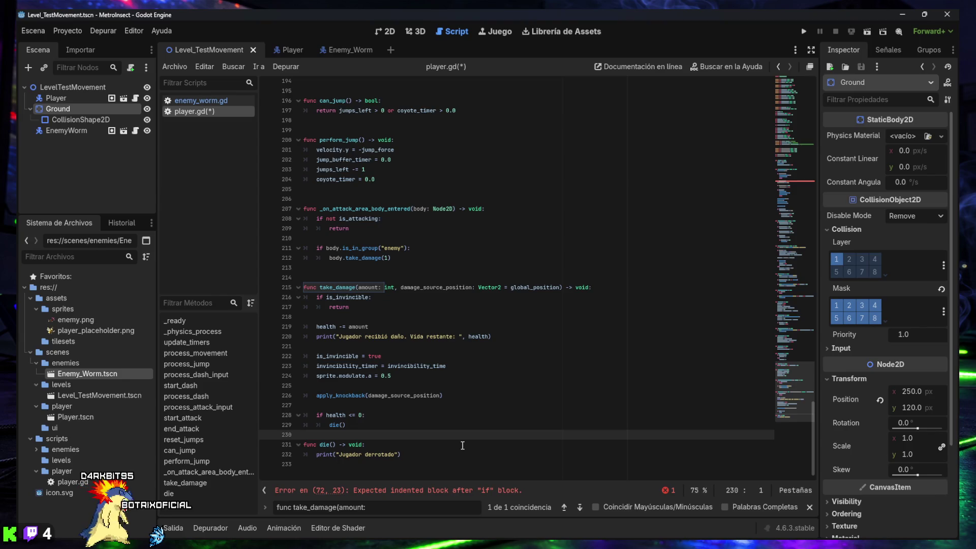
- Add the apply_knockback and process_knockback functions at the end of player.gd and save it
key("ctrl+End")
type("func apply_knockback(damage_source_position: Vector2) -> void: \tis_knockbacked = true \tknockback_timer = knockback_duration  \tvar knockback_direction := sign(global_position.x - damage_source_position.x)  \tif knockback_direction == 0: \t\tknockback_direction = -facing_direction  \tvelocity.x = knockback_direction * knockback_force_x \tvelocity.y = -knockback_force_y   func process_knockback(delta: float) -> void: \tif not is_on_floor(): \t\tvelocity.y += gravity * delta")
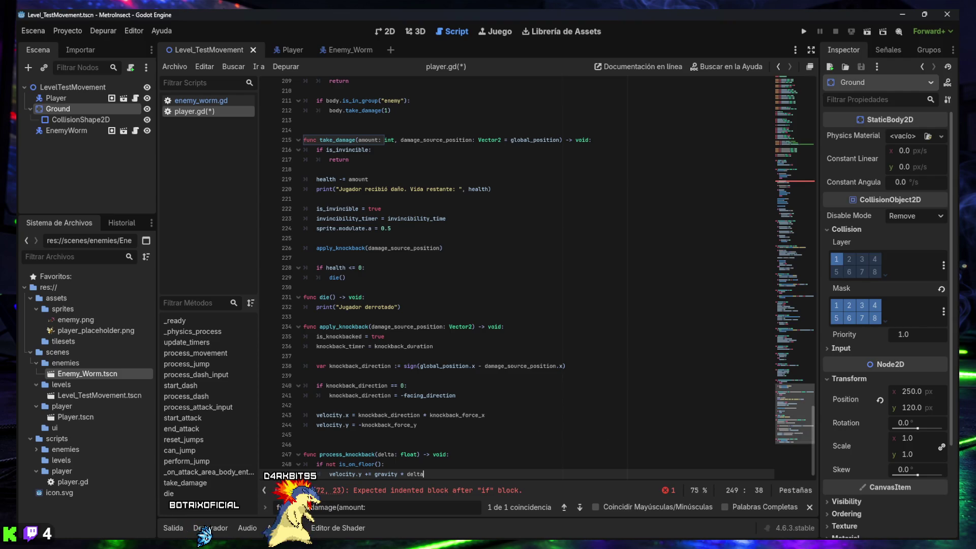
key("ctrl+s")
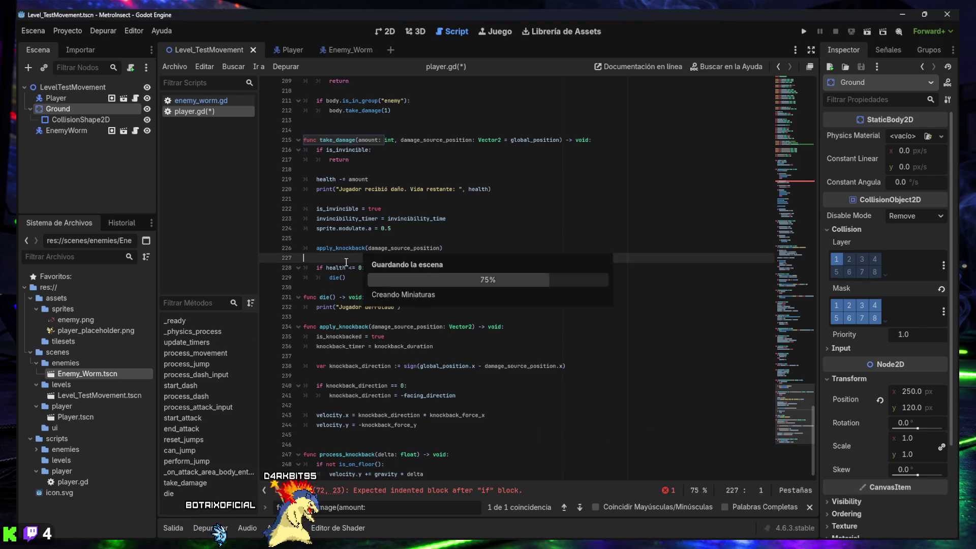
left_click(193, 101)
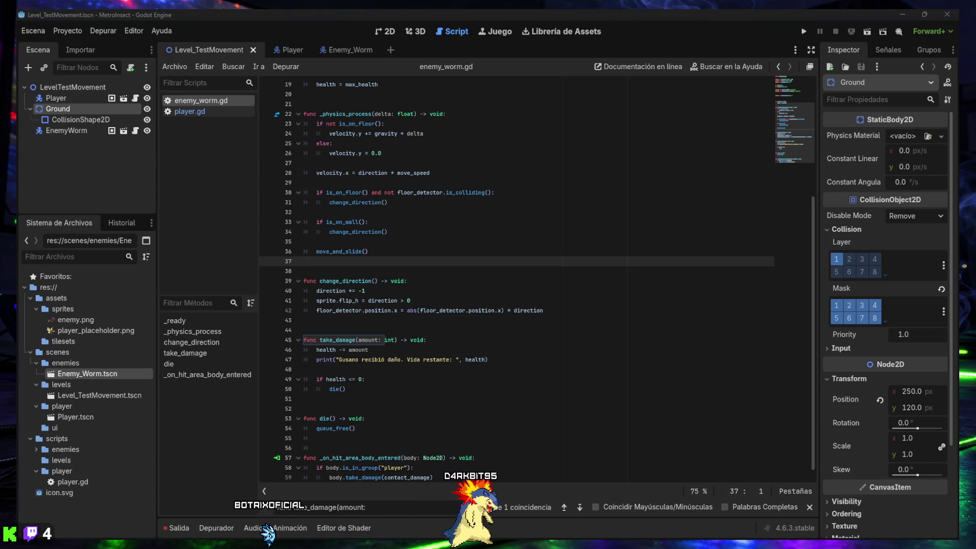
- Make enemy_worm.gd's _on_hit_area_body_entered pass contact_damage and global_position to take_damage, save, and run the level
left_click(430, 507)
type("func _on_hit_area_body_entered(body: Node2D) -> void:")
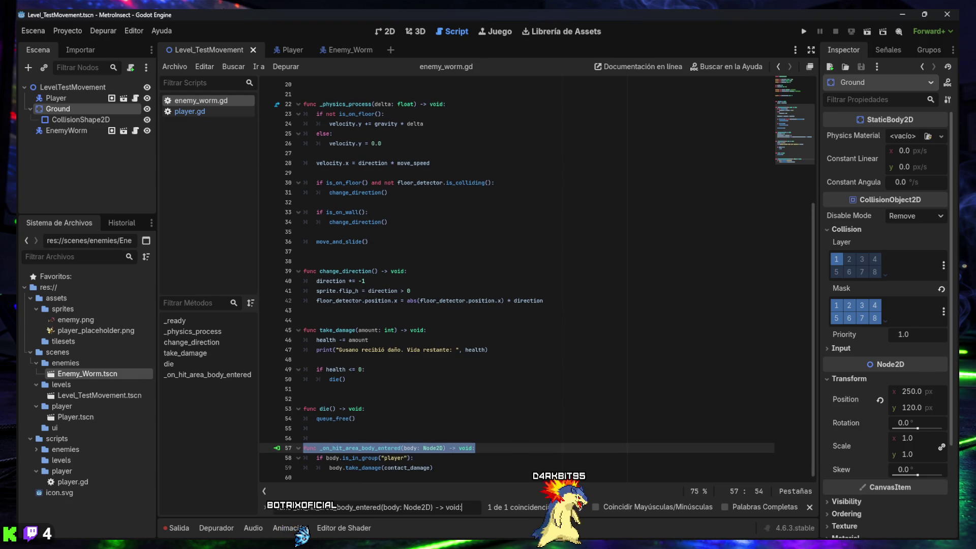
left_click_drag(456, 470, 269, 452)
type("func _on_hit_area_body_entered(body: Node2D) -> void: \tif body.is_in_group(\"player\"): \t\tbody.take_damage(contact_damage, global_position)")
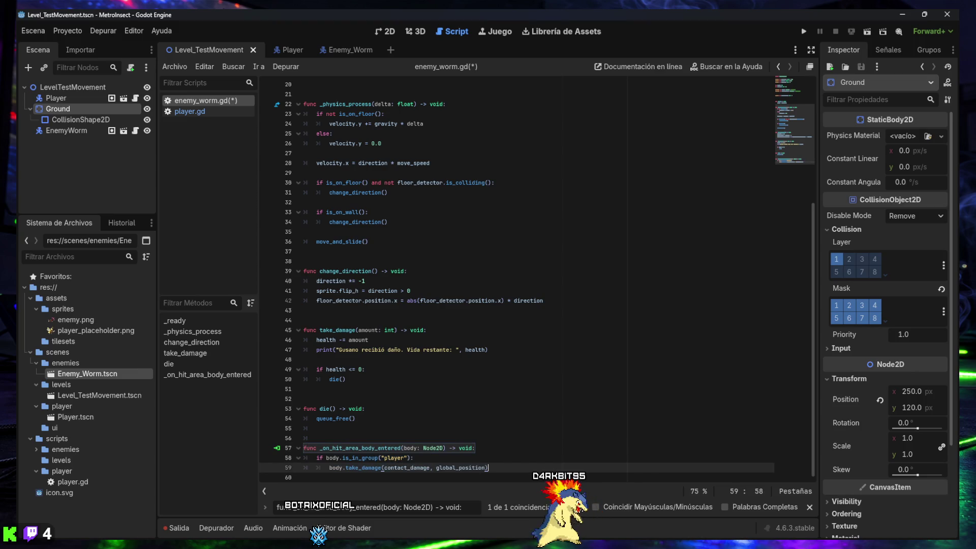
left_click(649, 421)
key("ctrl+s")
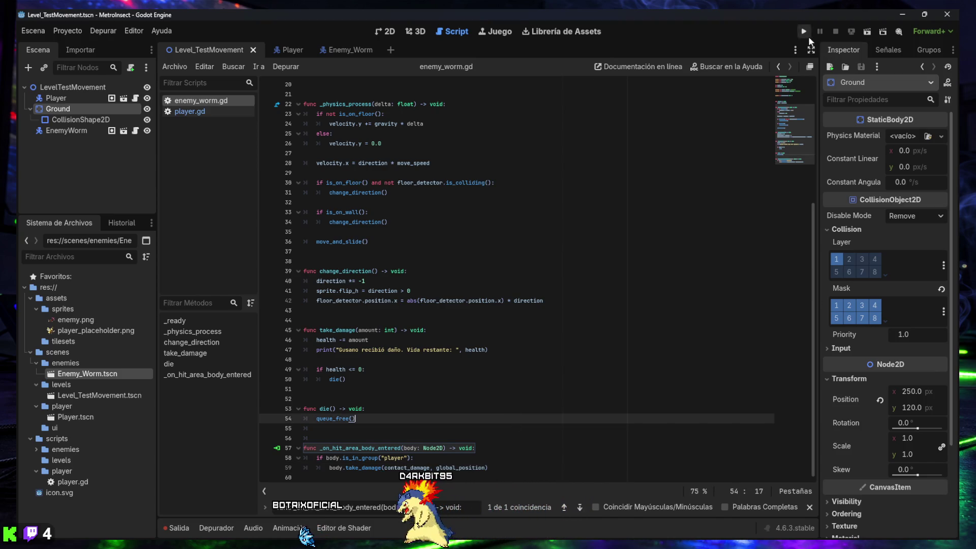
left_click(867, 32)
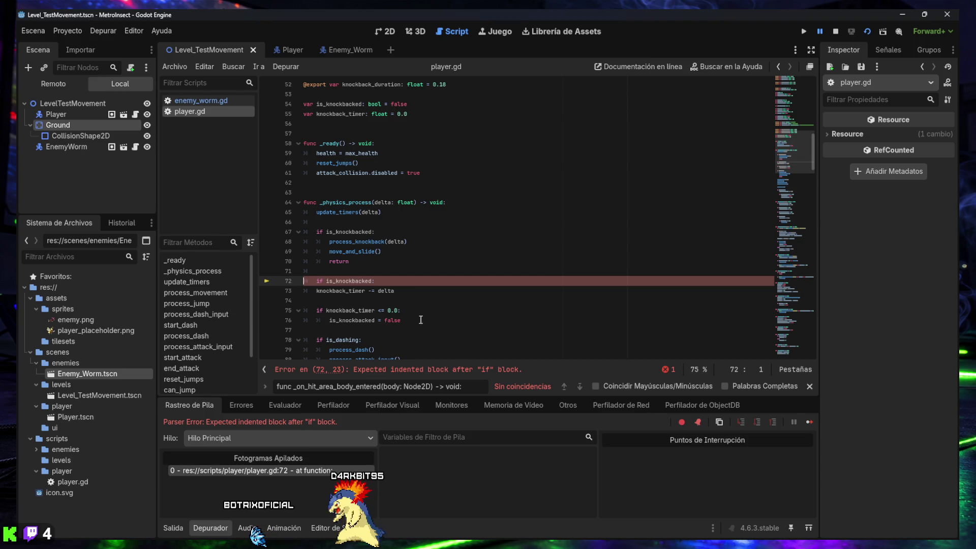
- Re-indent lines 72–73 so knockback_timer -= delta nests under if is_knockbacked, and save player.gd
left_click(314, 293)
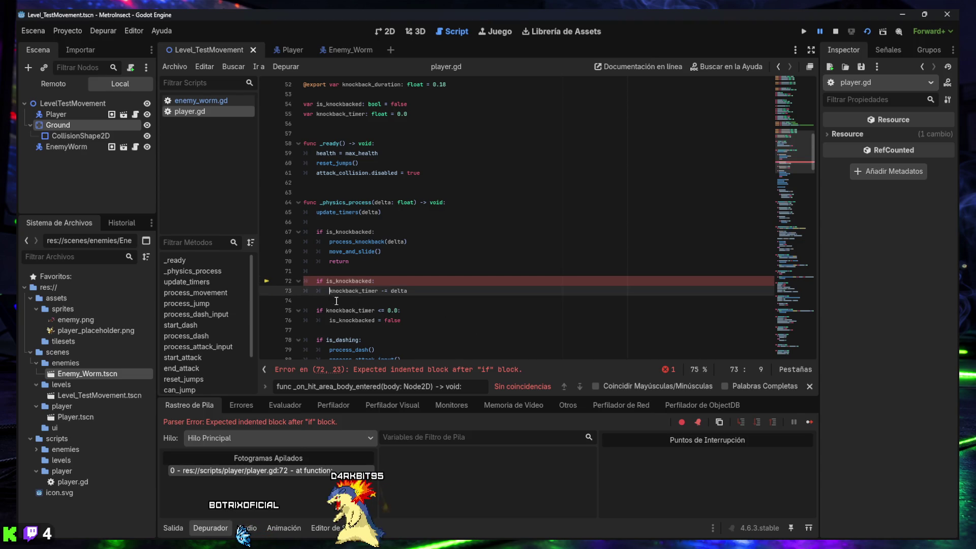
key("Tab")
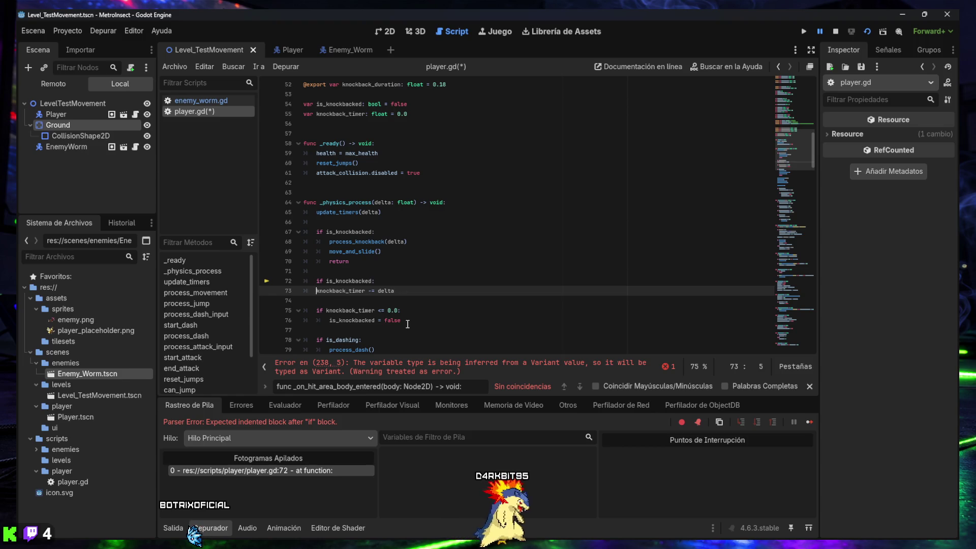
key("BackSpace")
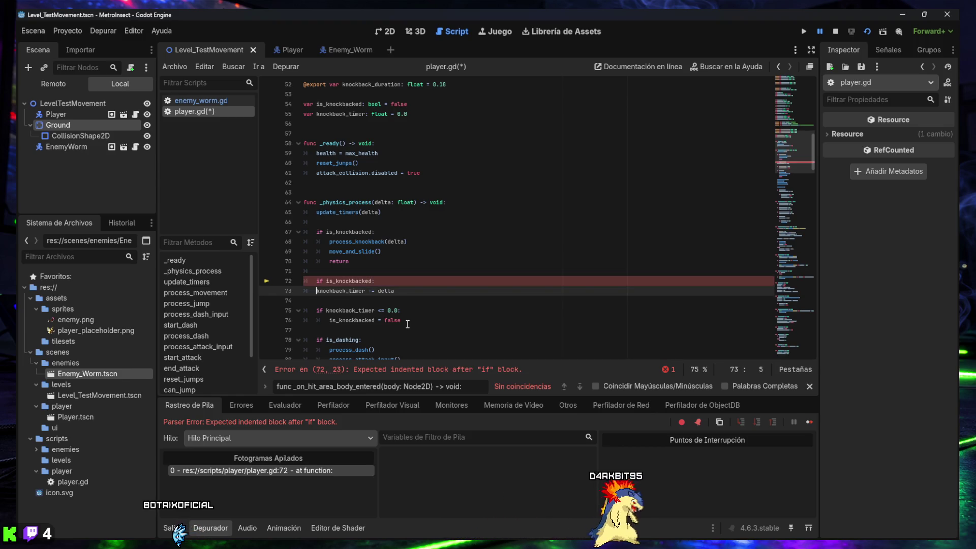
key("Up")
key("Tab")
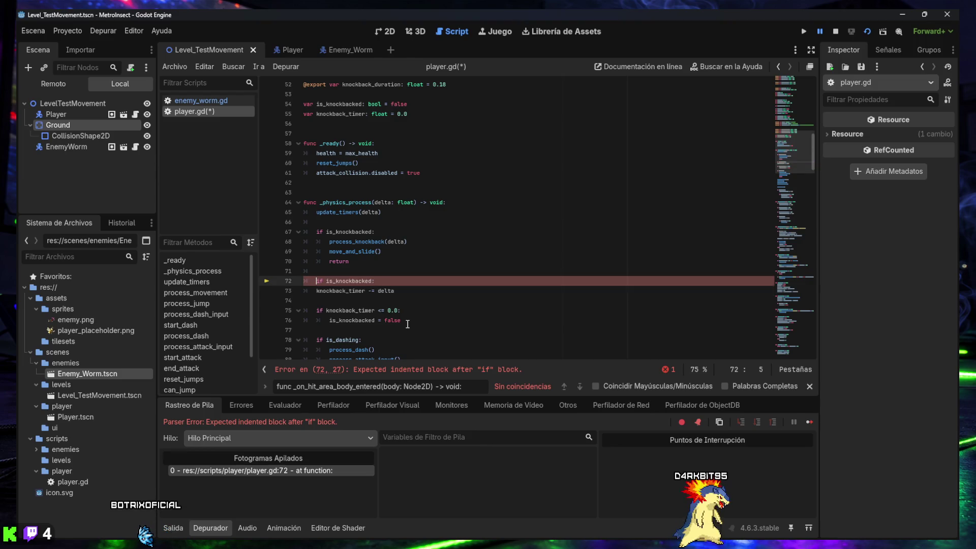
key("ctrl+z")
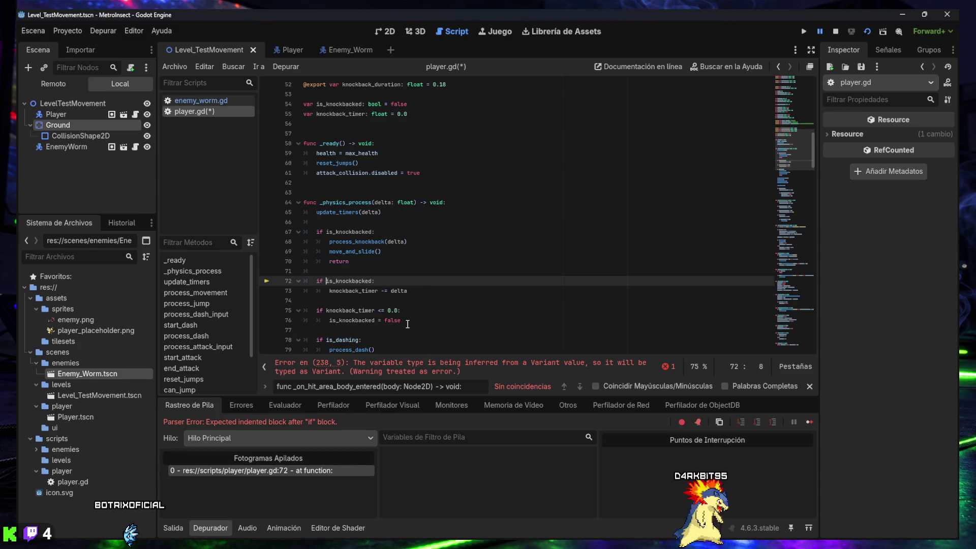
key("ctrl+shift+z")
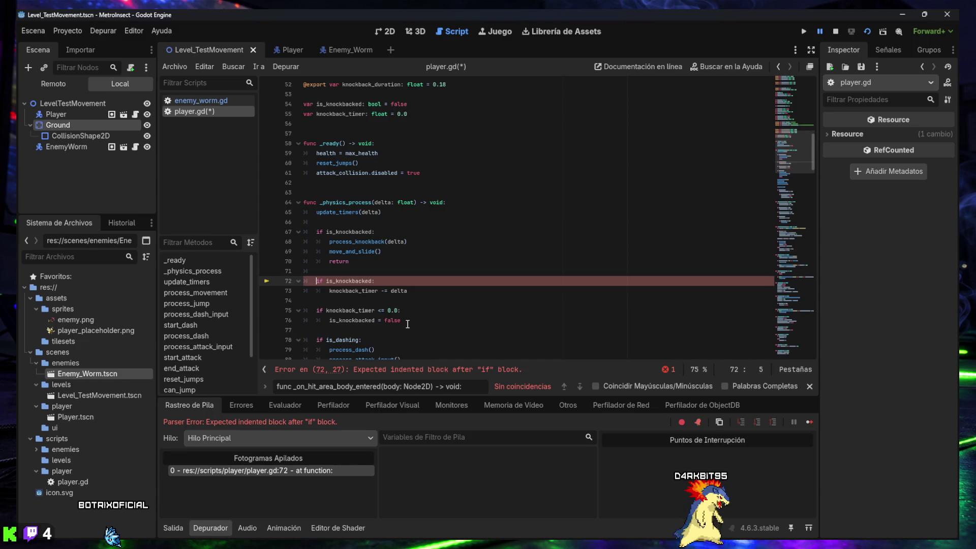
key("ctrl+z")
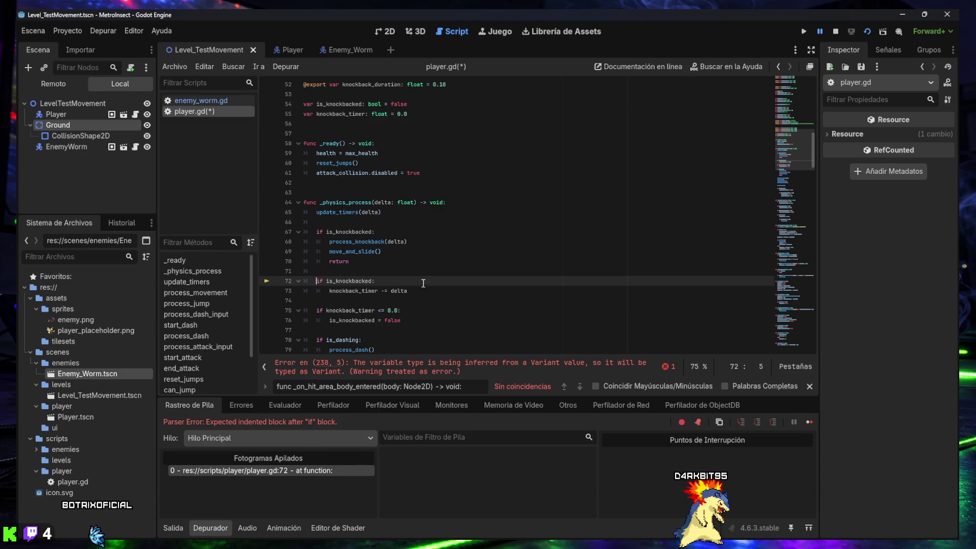
key("ctrl+s")
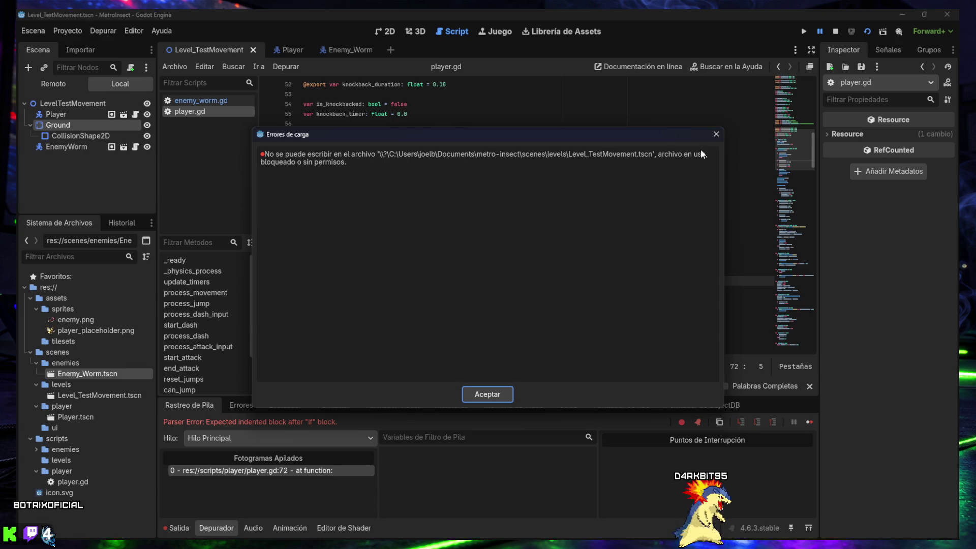
left_click(487, 395)
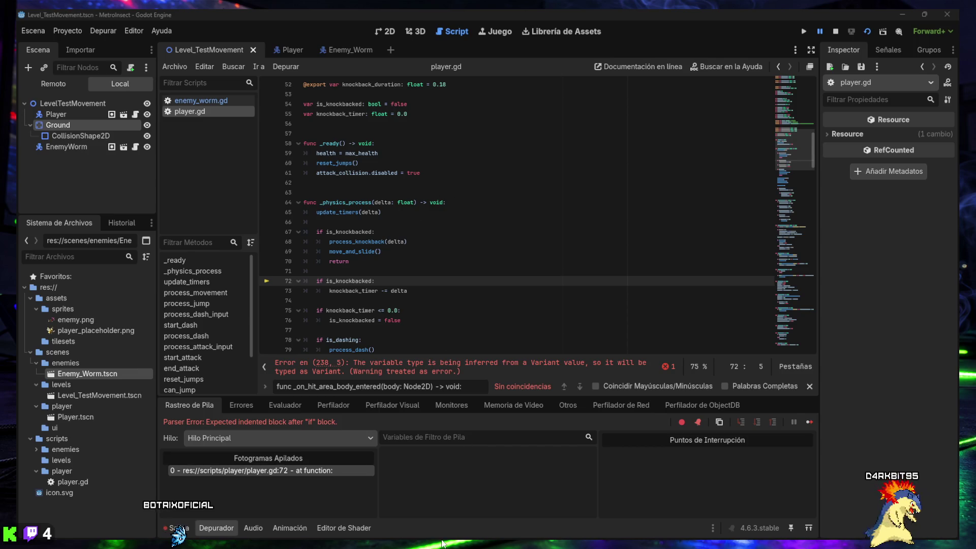
- Dismiss the Errores de carga notice and return to the player.gd line 72 parser error
mouse_move(442, 546)
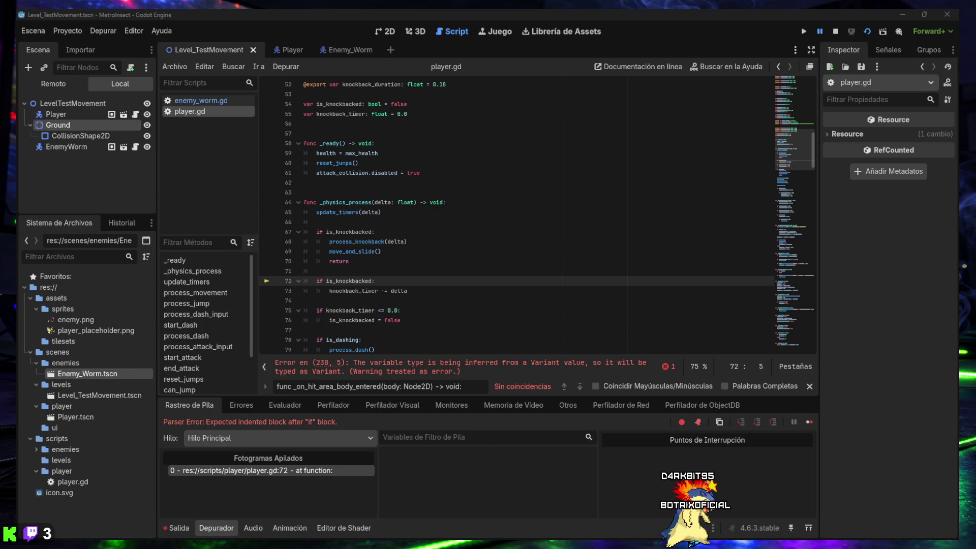
- Overwrite all of player.gd with the pasted knockback version, save it, and dismiss the save notice
left_click(455, 240)
key("ctrl+a")
key("ctrl+v")
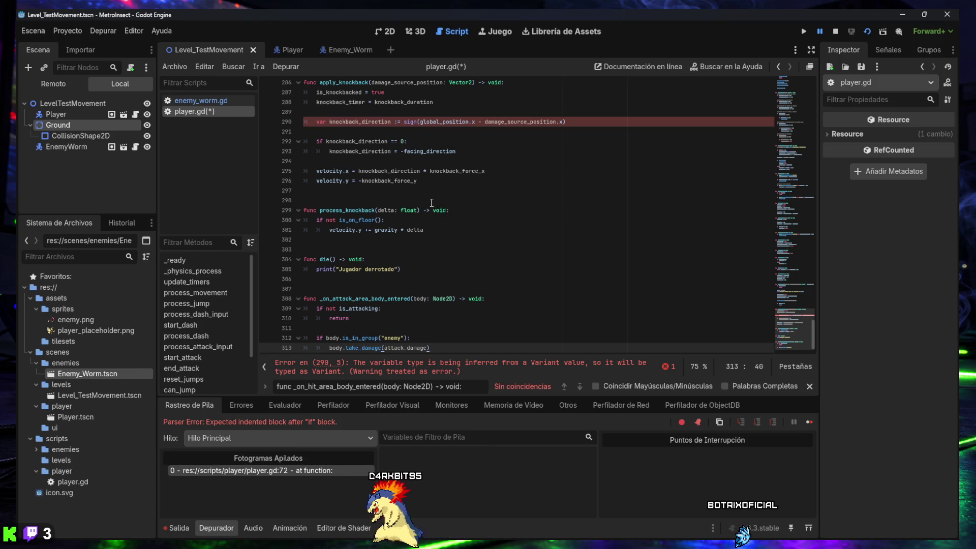
left_click(448, 279)
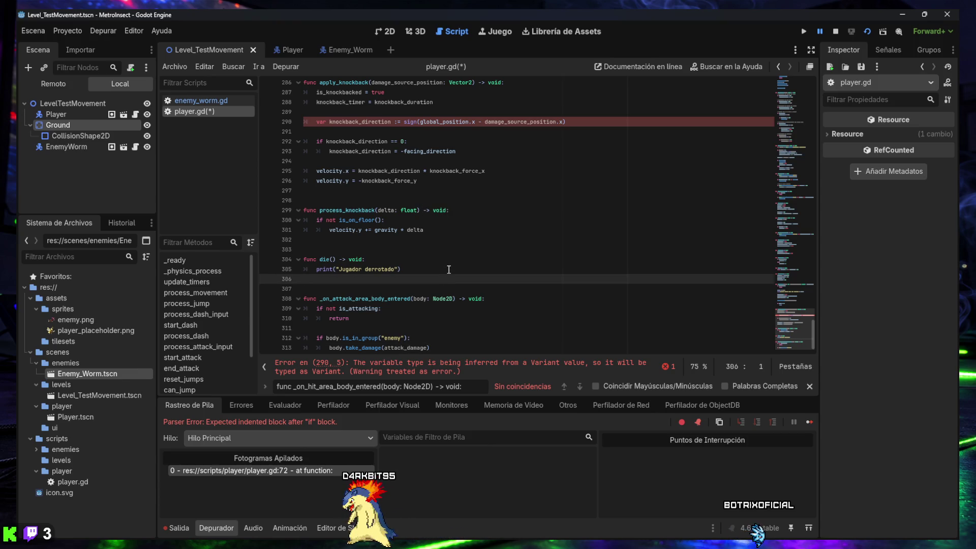
key("ctrl+s")
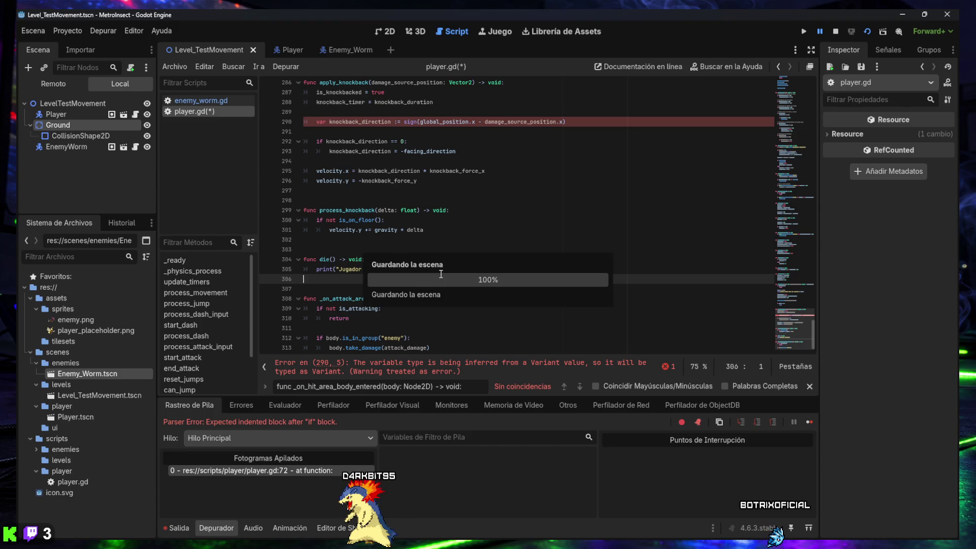
left_click(492, 392)
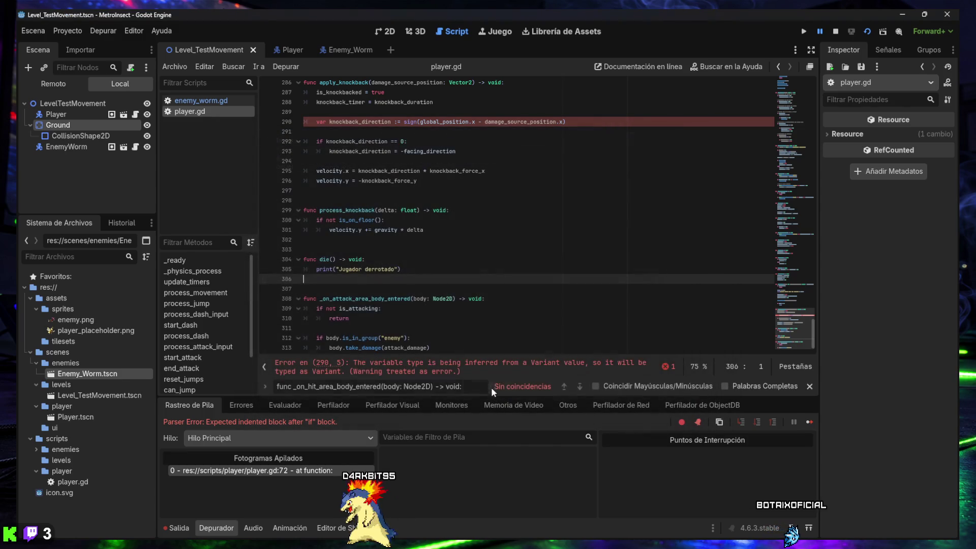
left_click(422, 252)
scroll(422, 252, "up", 5)
scroll(423, 252, "up", 20)
scroll(422, 252, "up", 10)
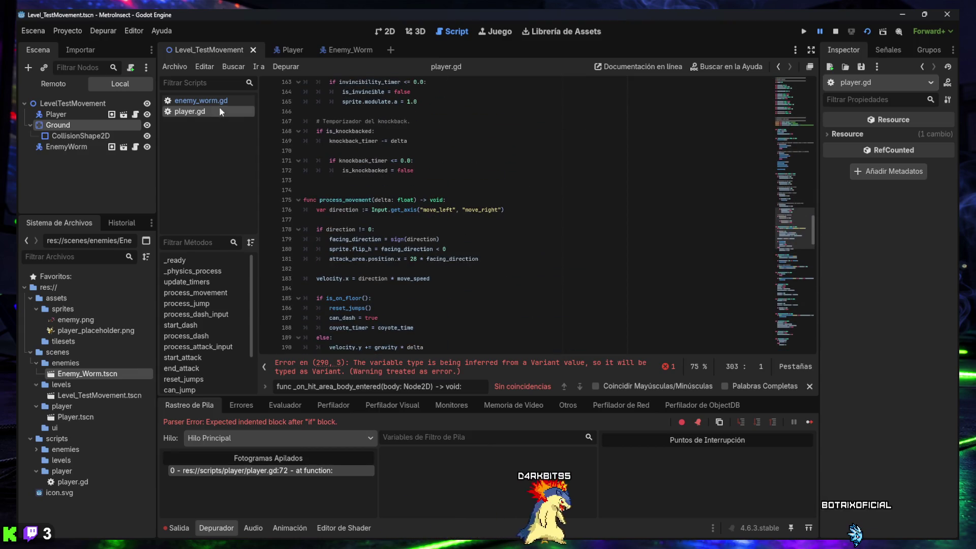
- Replace enemy_worm.gd's entire code with the commented version and save it
left_click(203, 101)
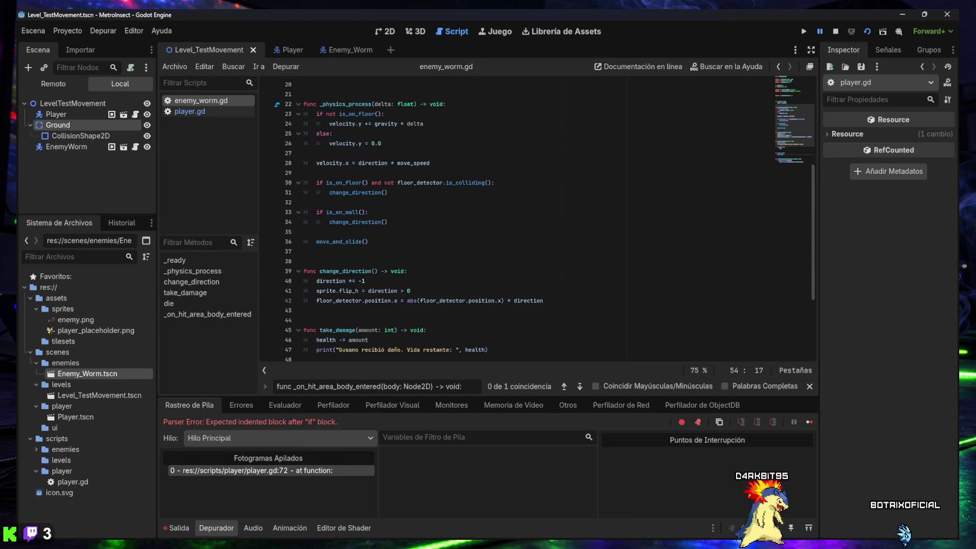
left_click(614, 299)
key("ctrl+a")
key("ctrl+v")
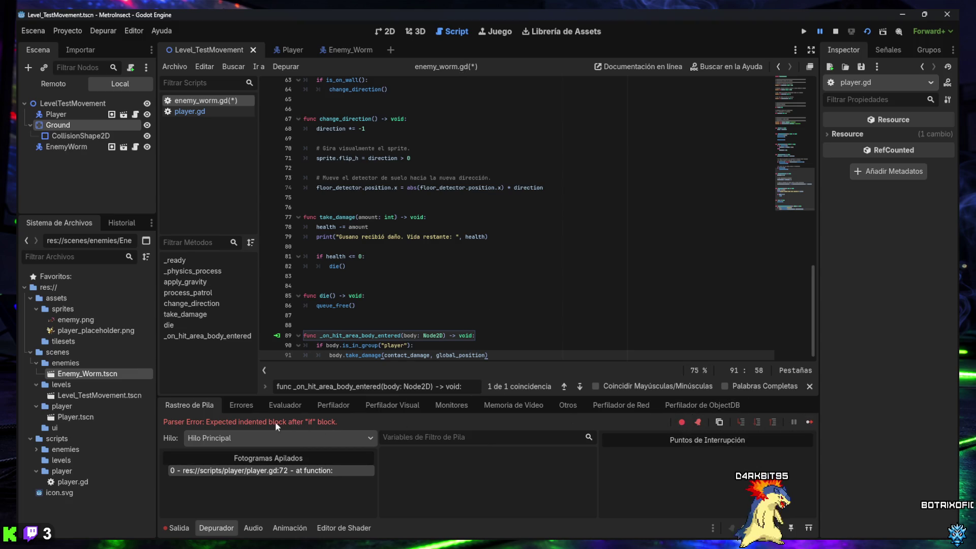
left_click(179, 528)
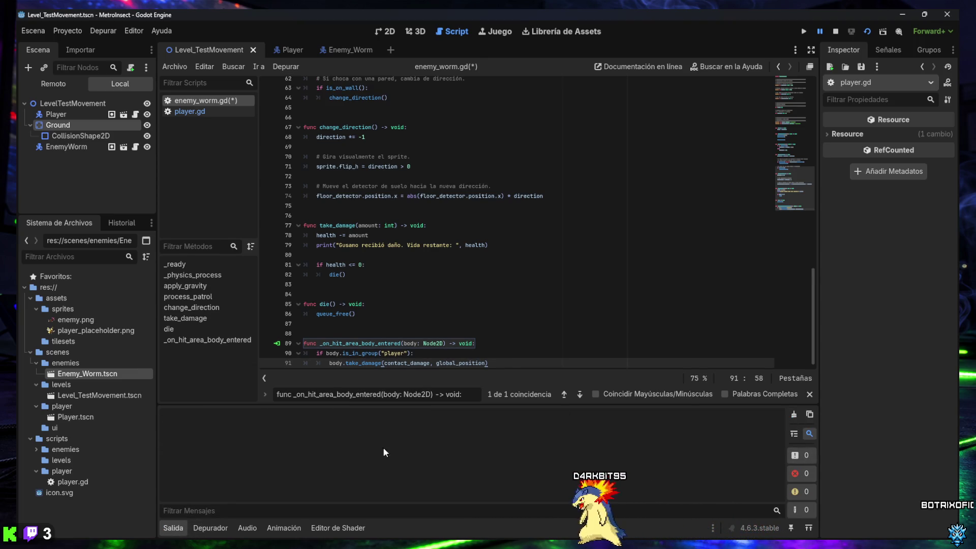
left_click(173, 528)
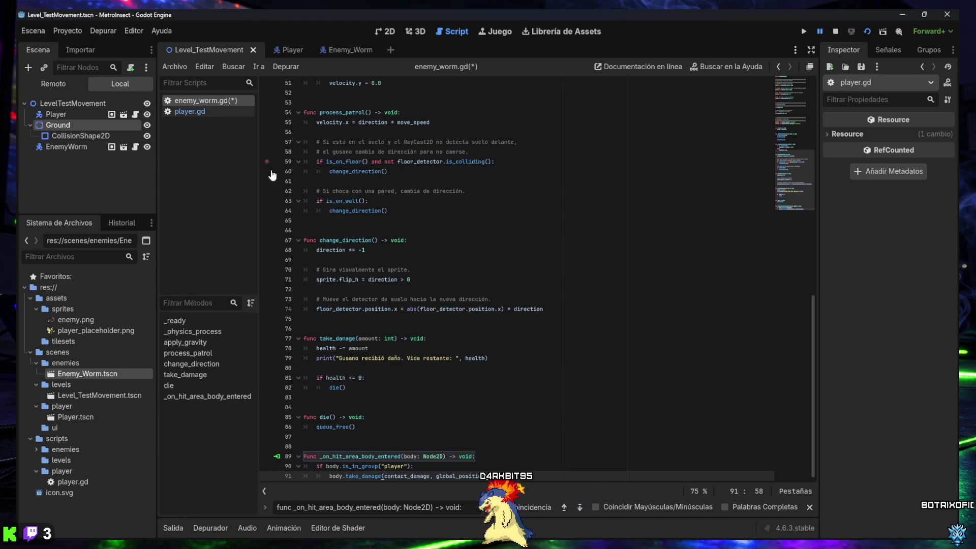
left_click(360, 212)
key("ctrl+s")
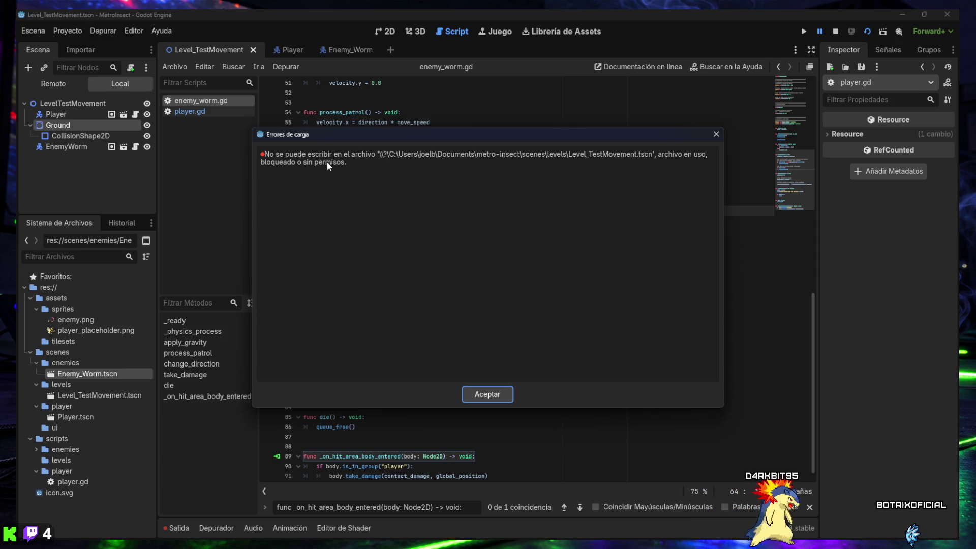
left_click(485, 397)
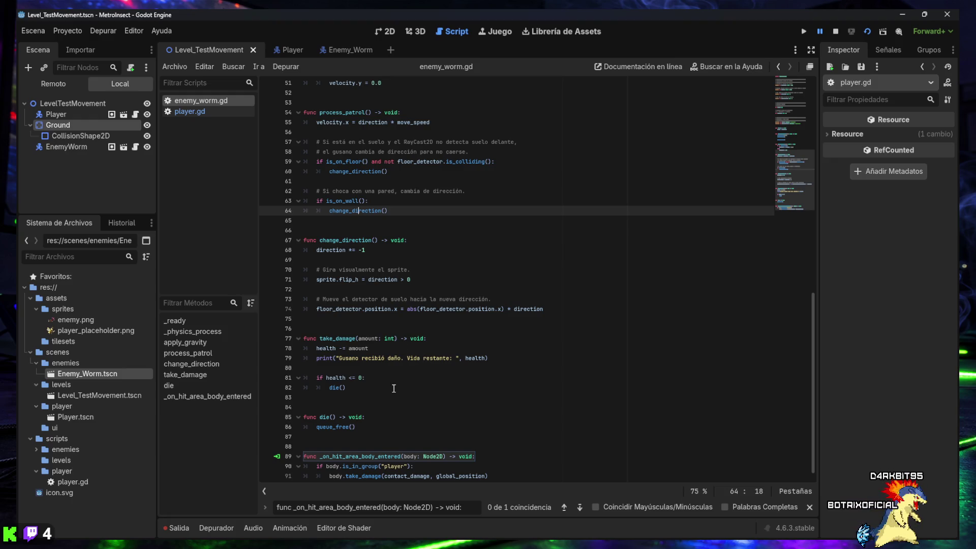
- Switch to player.gd and scroll down toward the dash functions
scroll(394, 389, "down", 1)
scroll(407, 373, "up", 15)
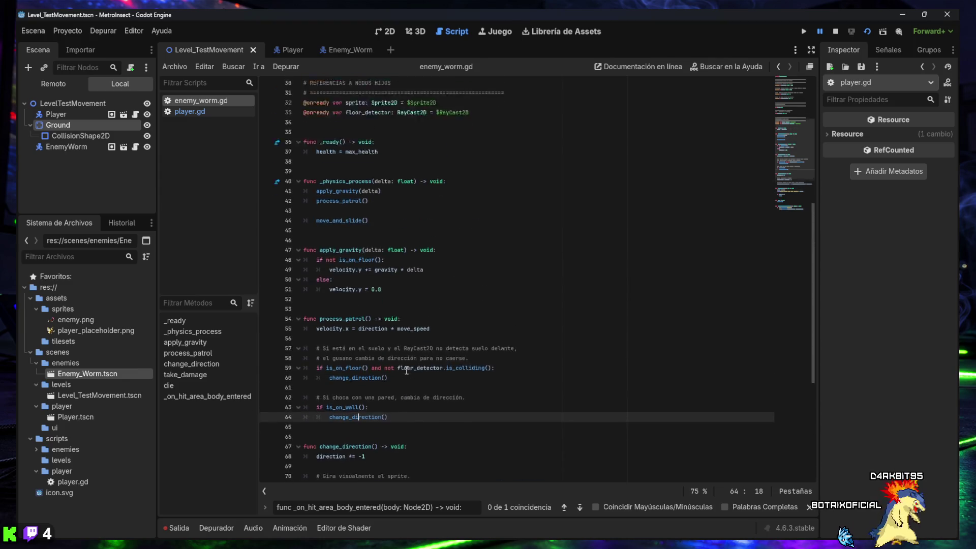
left_click(189, 112)
scroll(380, 328, "down", 5)
scroll(380, 328, "down", 5)
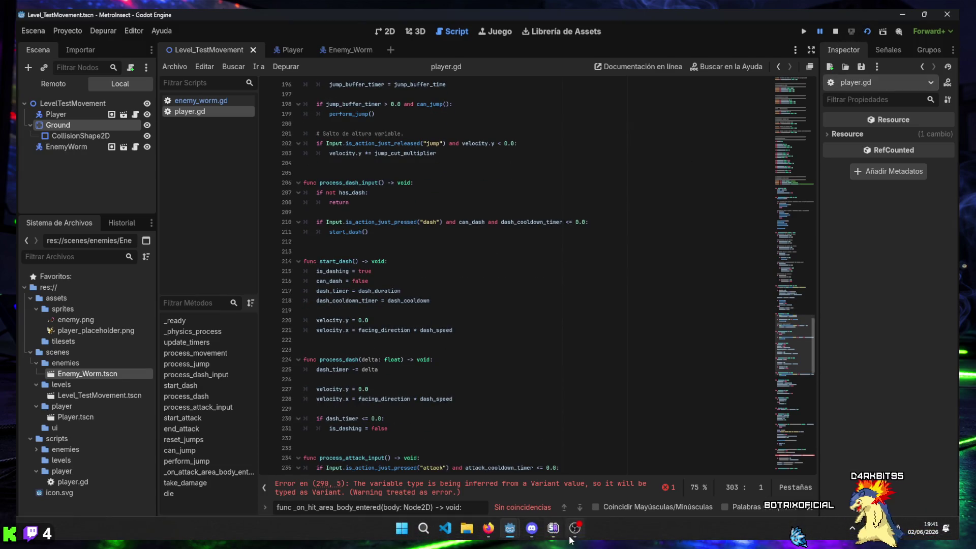
- Close the old MetroInsect debug game, rerun the current scene, and check the Salida and Depurador panels
mouse_move(520, 530)
left_click(562, 477)
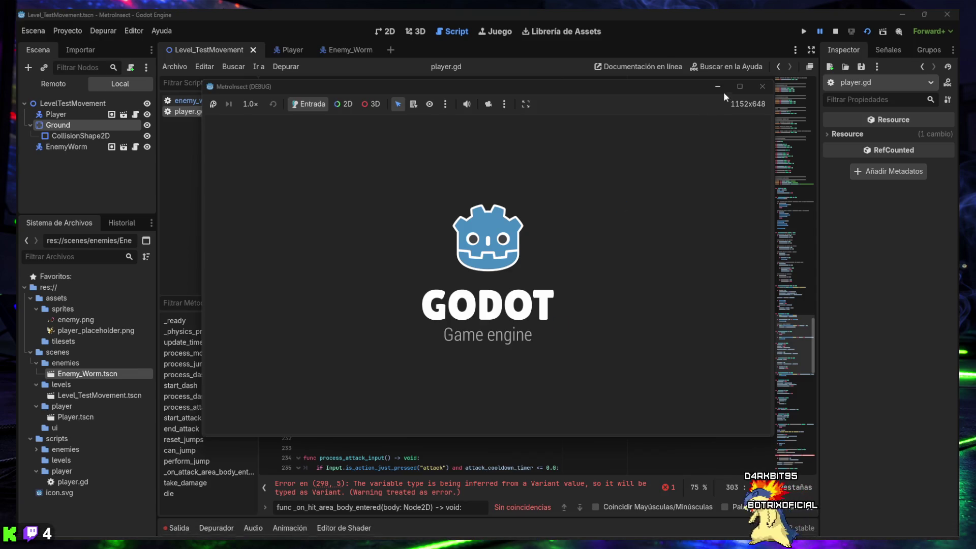
left_click(763, 86)
left_click(369, 246)
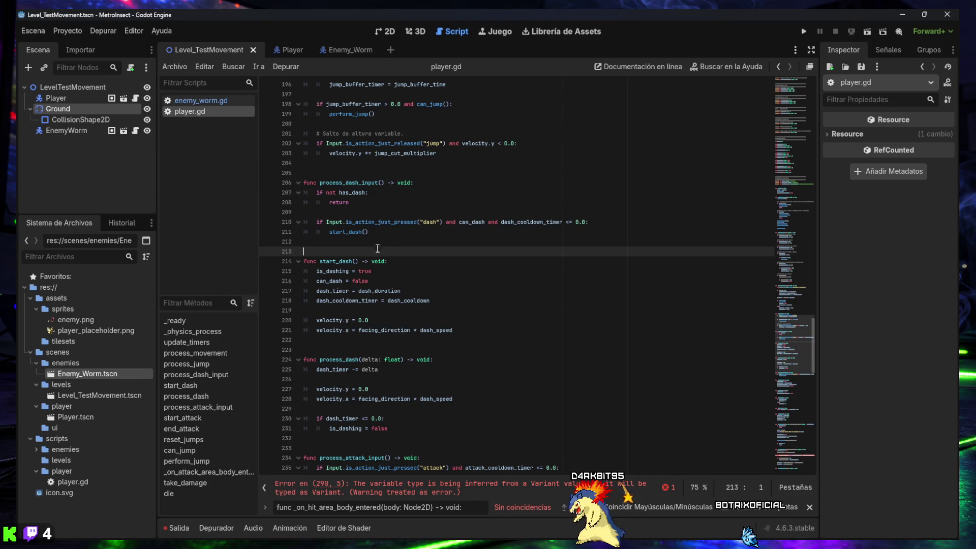
left_click(212, 102)
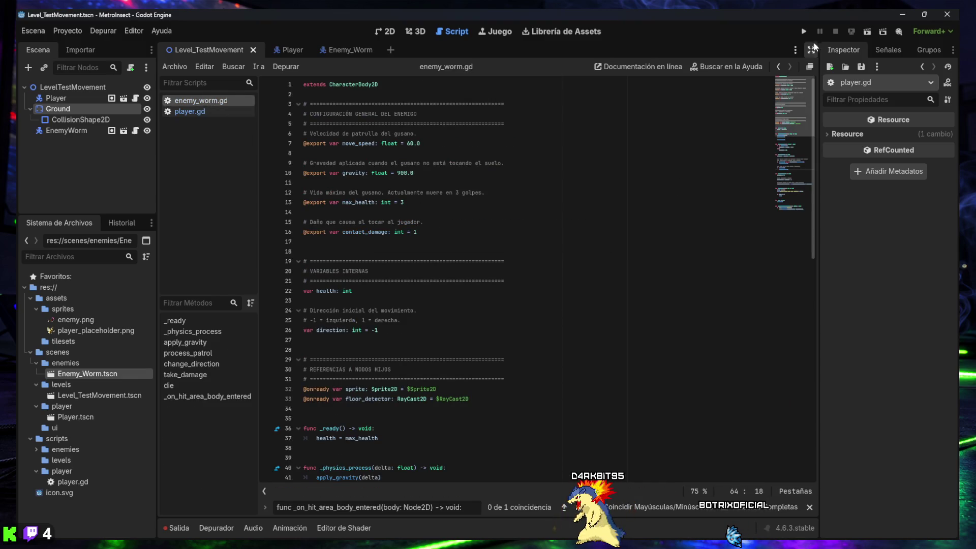
left_click(867, 32)
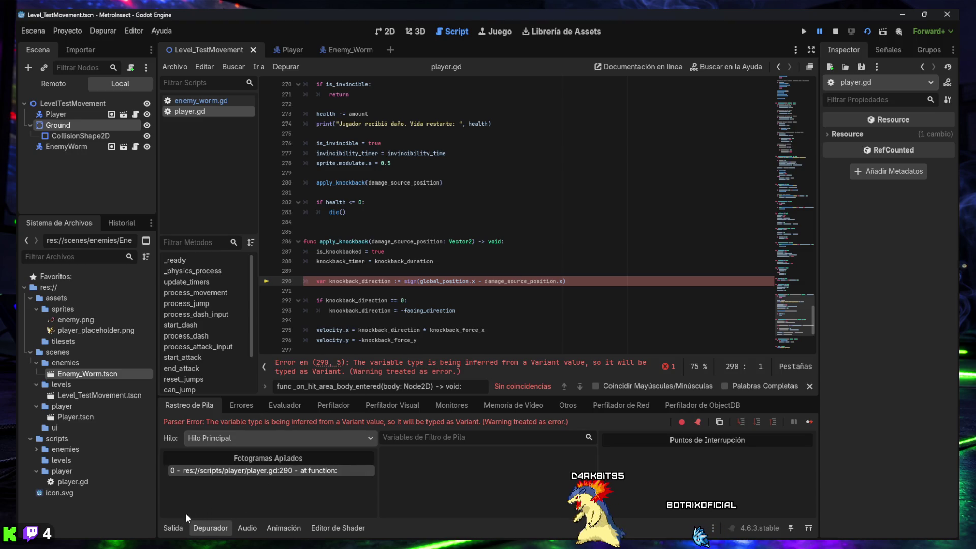
left_click(173, 528)
left_click(203, 527)
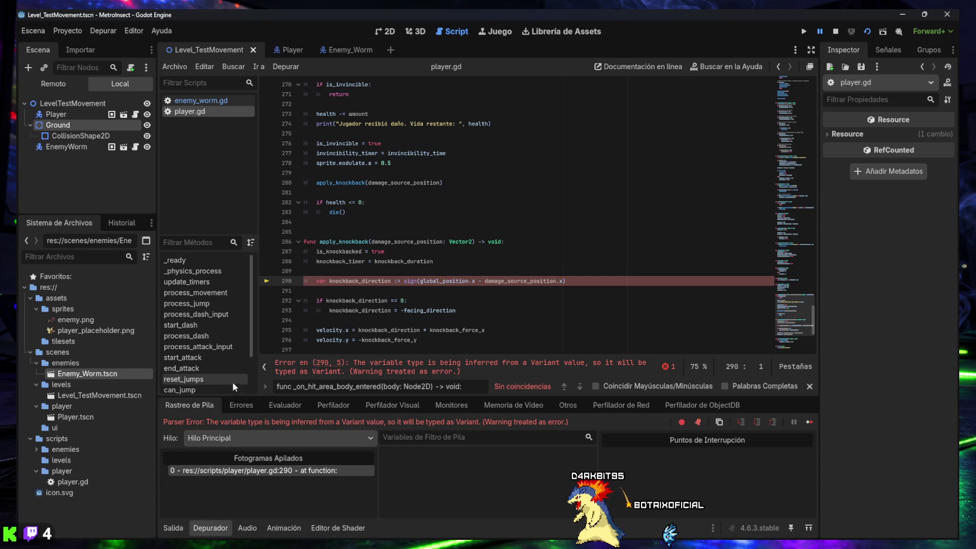
- Screenshot the editor, jump to the line 290 Variant error, and select that line
key("super+shift+s")
mouse_move(16, 9)
left_mouse_down()
mouse_move(652, 451)
mouse_move(906, 508)
mouse_move(961, 543)
mouse_move(954, 536)
left_mouse_up()
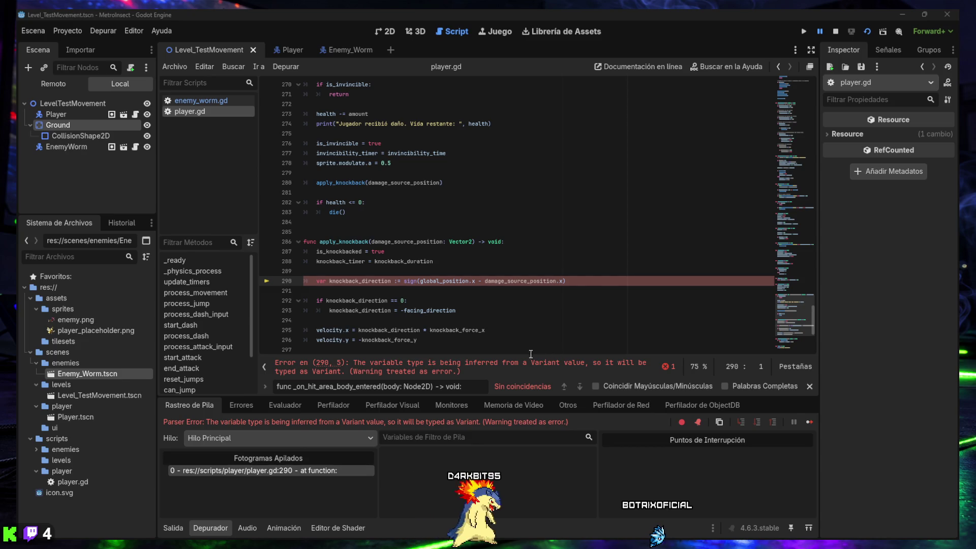
left_click(391, 373)
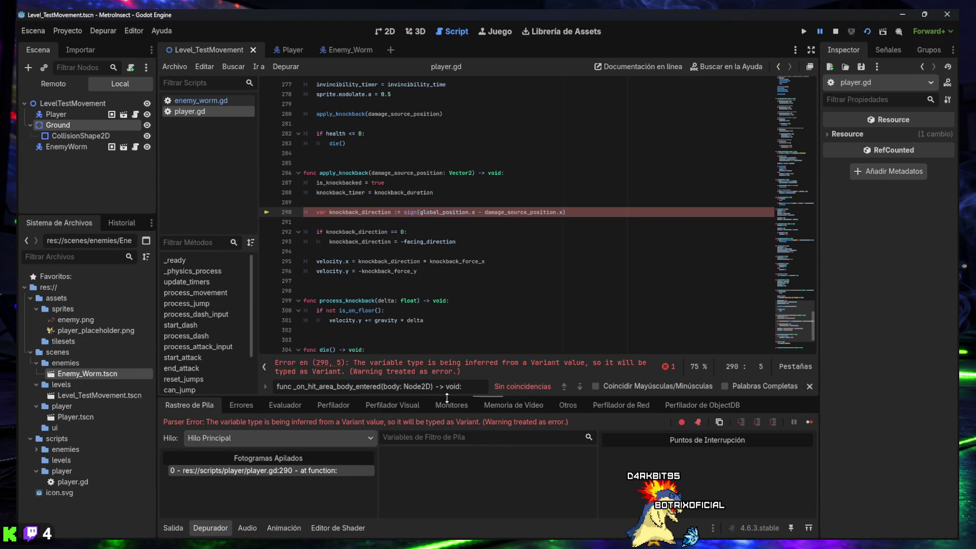
left_click(809, 386)
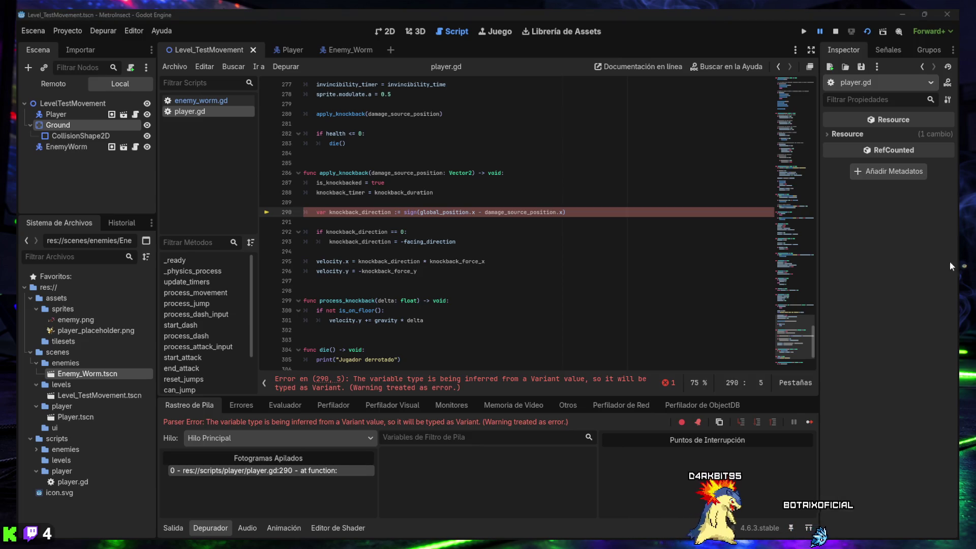
left_click_drag(569, 213, 316, 211)
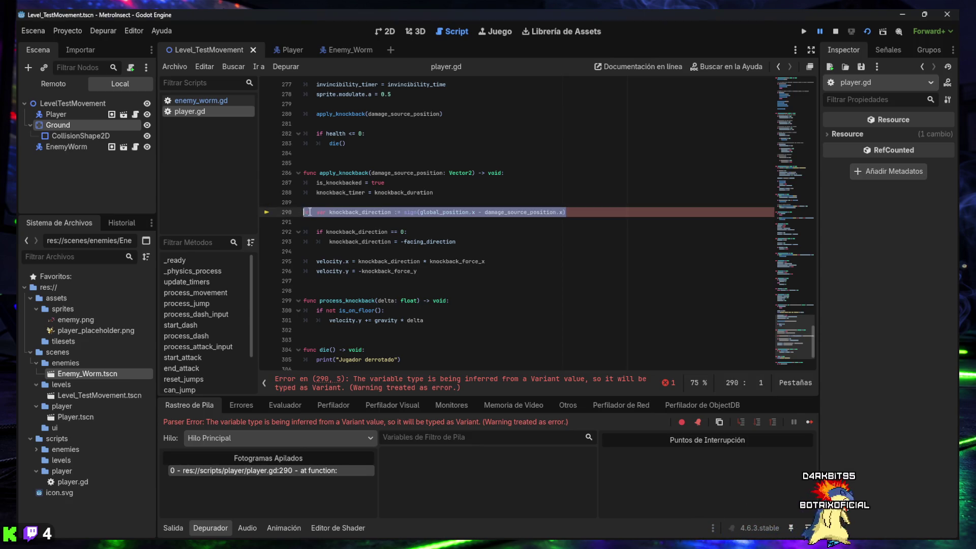
- Replace line 290 so knockback_direction is explicitly typed as float, and save player.gd
type("var knockback_direction: float = sign(global_position.x - damage_source_position.x)")
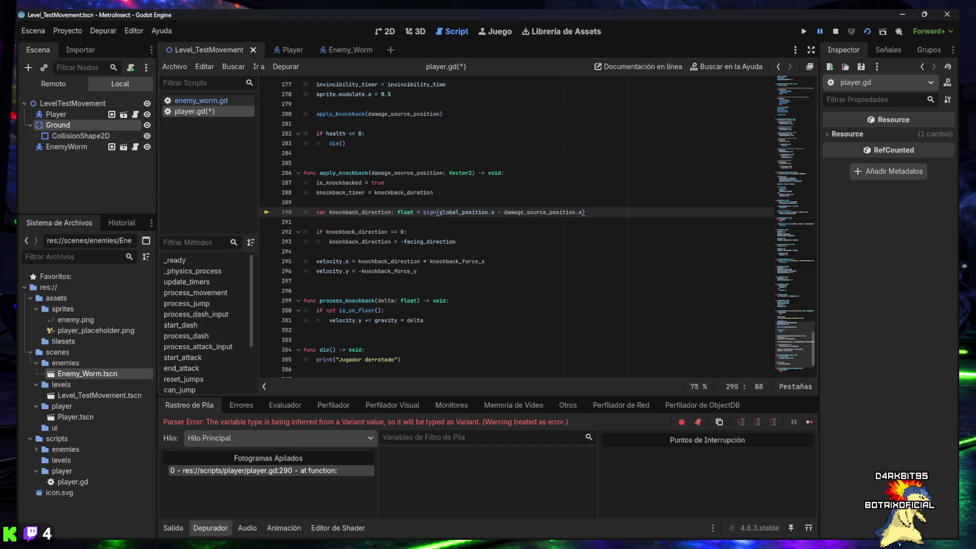
left_click(601, 297)
key("ctrl+s")
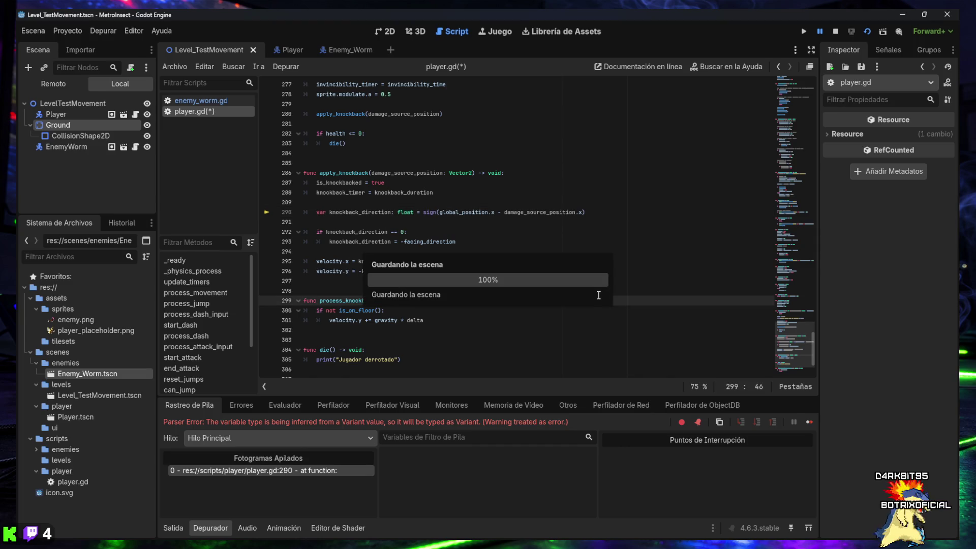
- Close the running debug game, dismiss the write error, and clear the output log
mouse_move(510, 529)
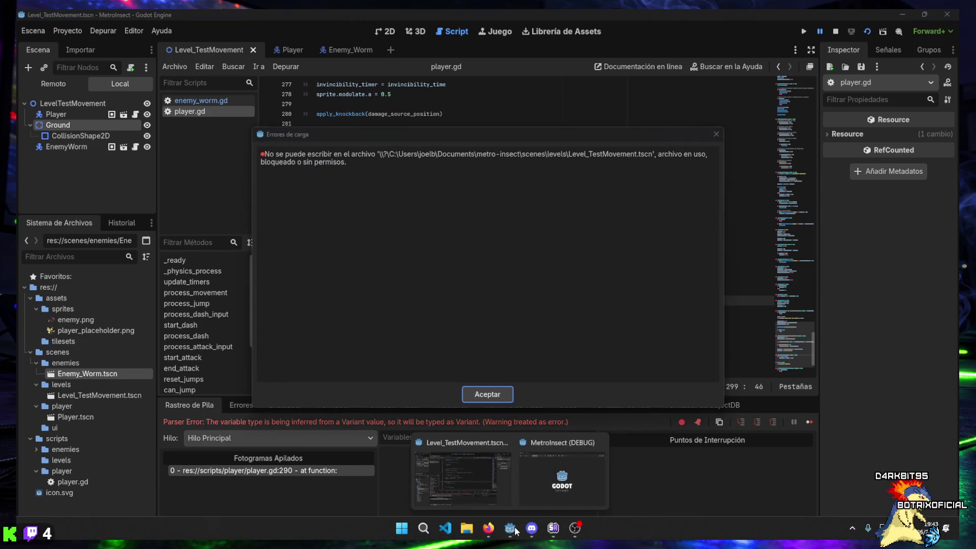
left_click(569, 475)
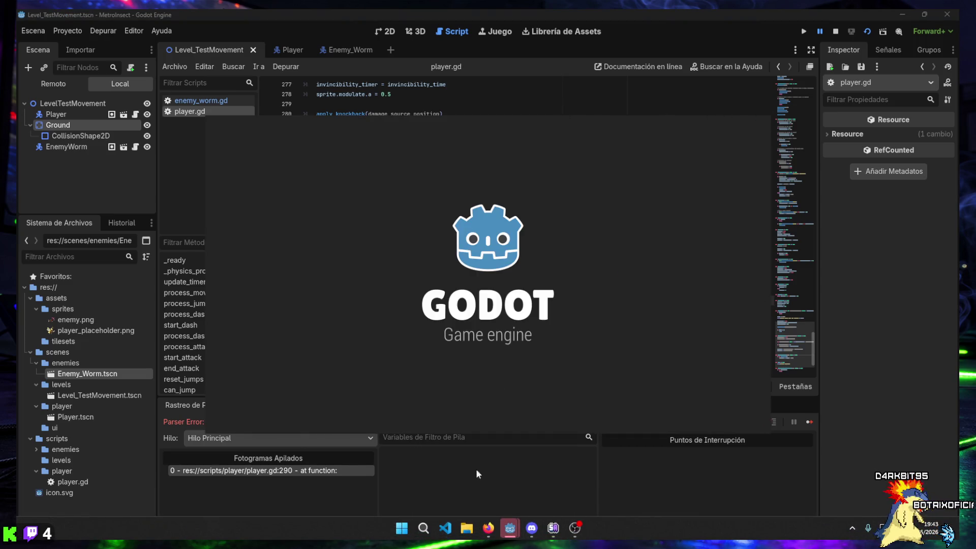
mouse_move(519, 536)
left_click(599, 444)
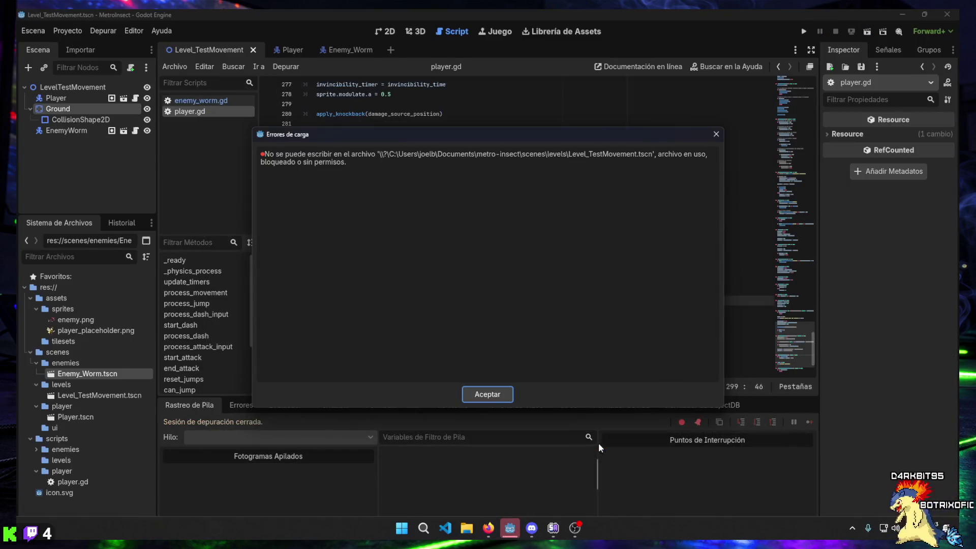
left_click(505, 395)
left_click(455, 251)
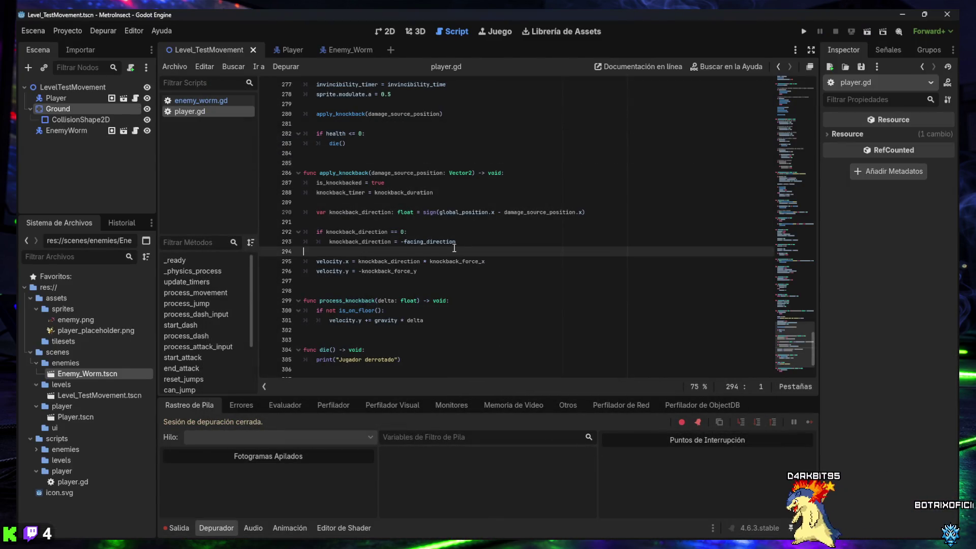
left_click(179, 527)
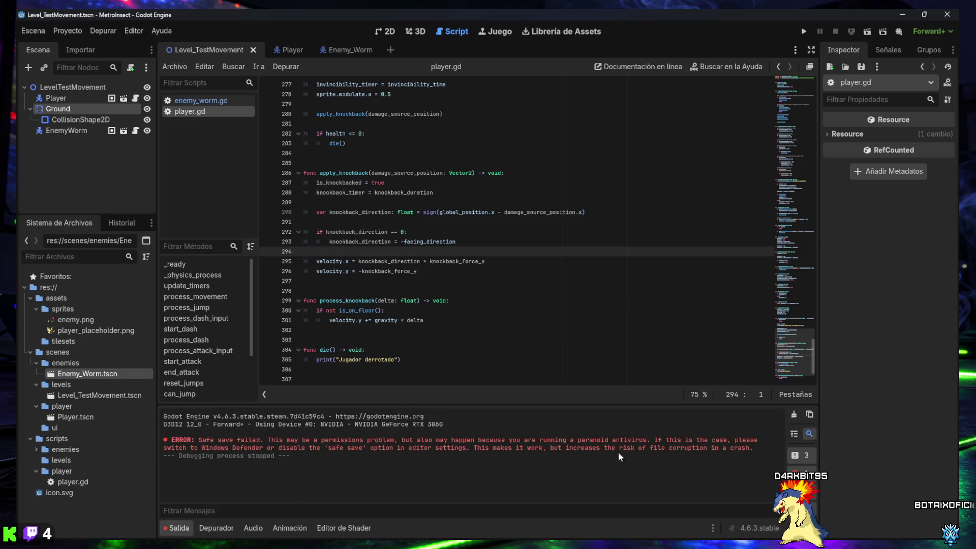
left_click(795, 415)
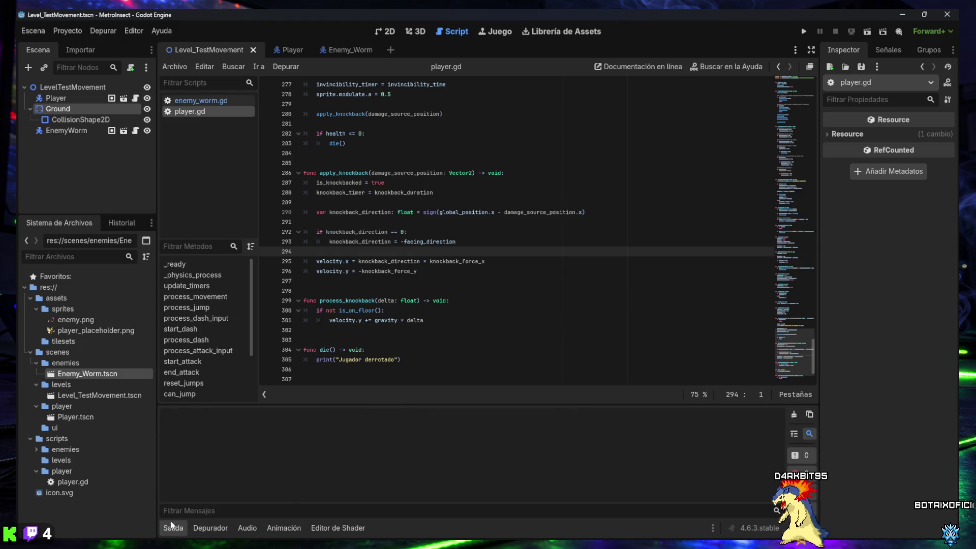
left_click(173, 527)
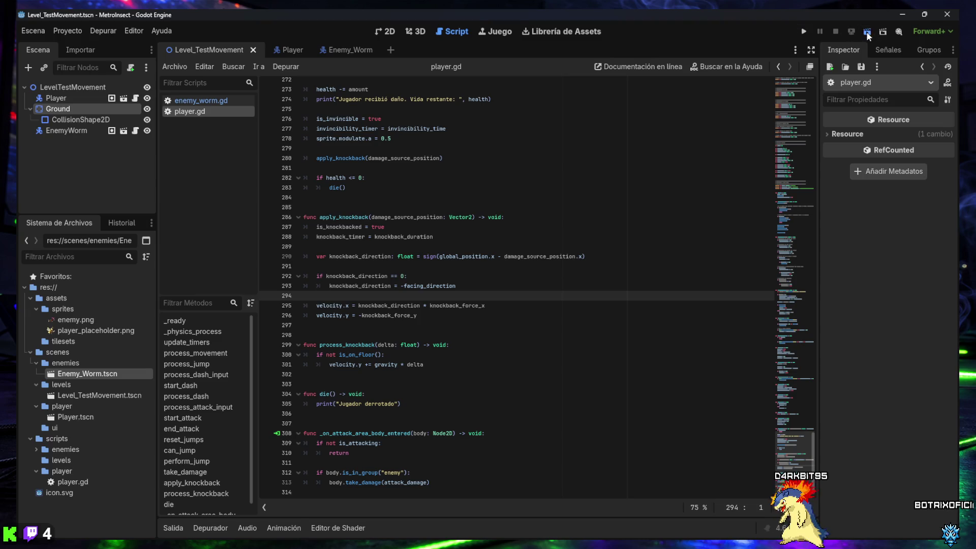
- Run the level, move right and attack the worm with J until it dies, then close the game
left_click(867, 32)
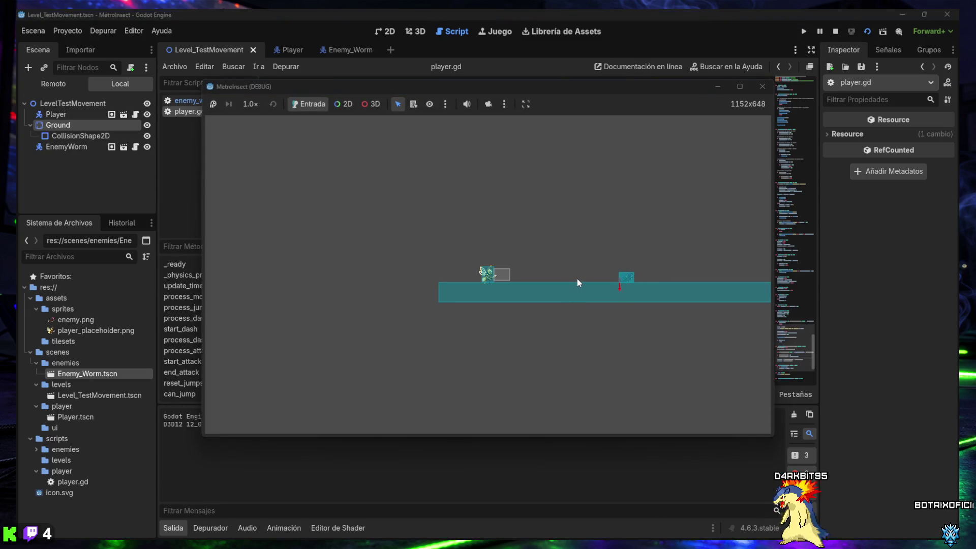
key("Right")
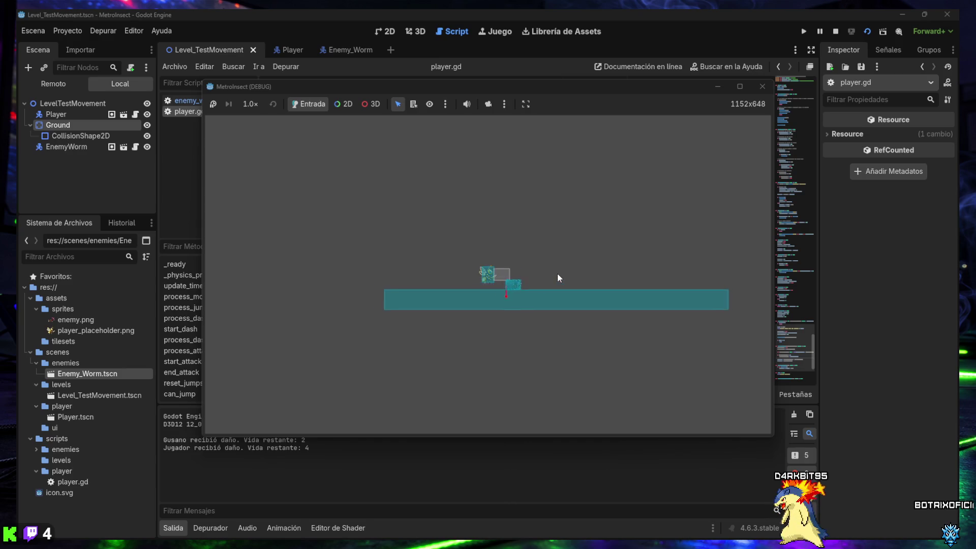
key("j")
key("j")
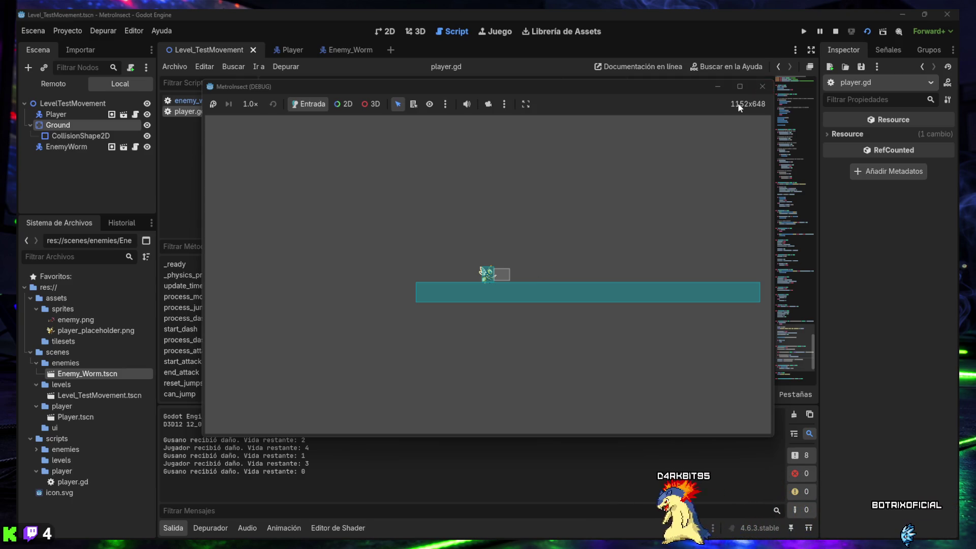
left_click(763, 87)
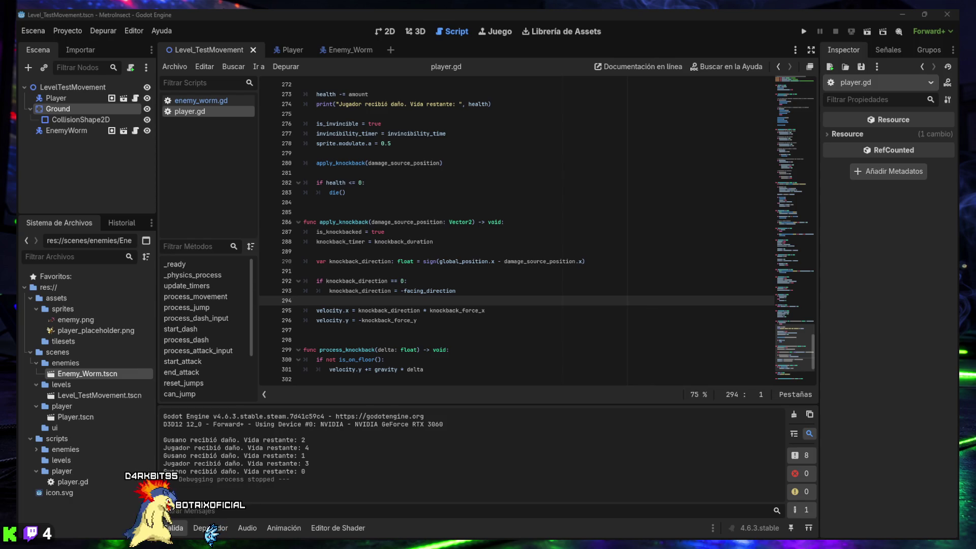
- Rerun the level and move the player into the worm repeatedly until both are defeated, then stop the game
left_click(863, 34)
key("Right")
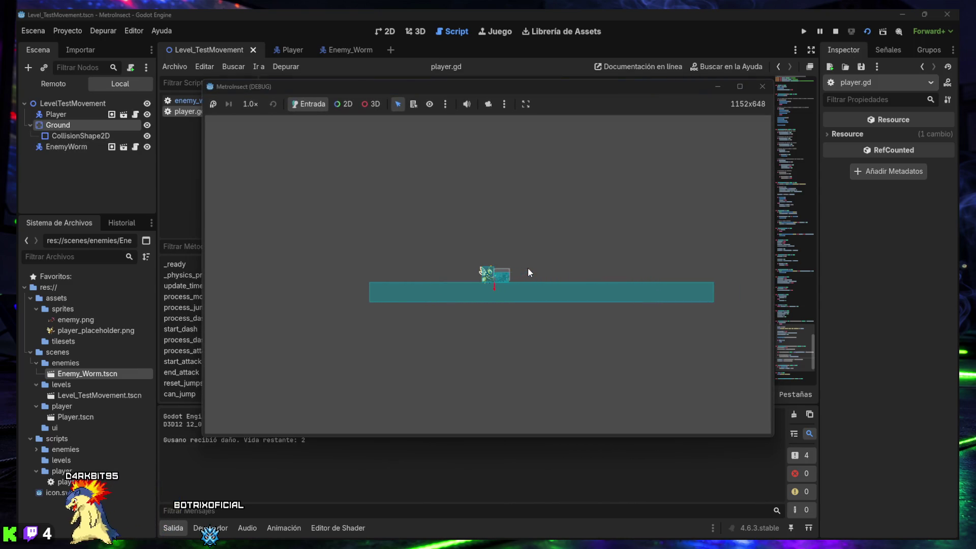
key("Left")
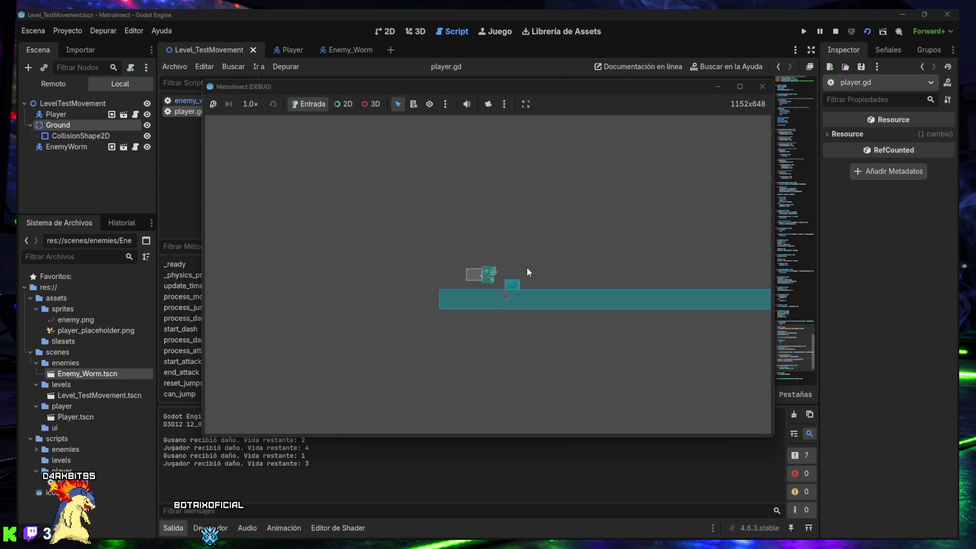
key("Right")
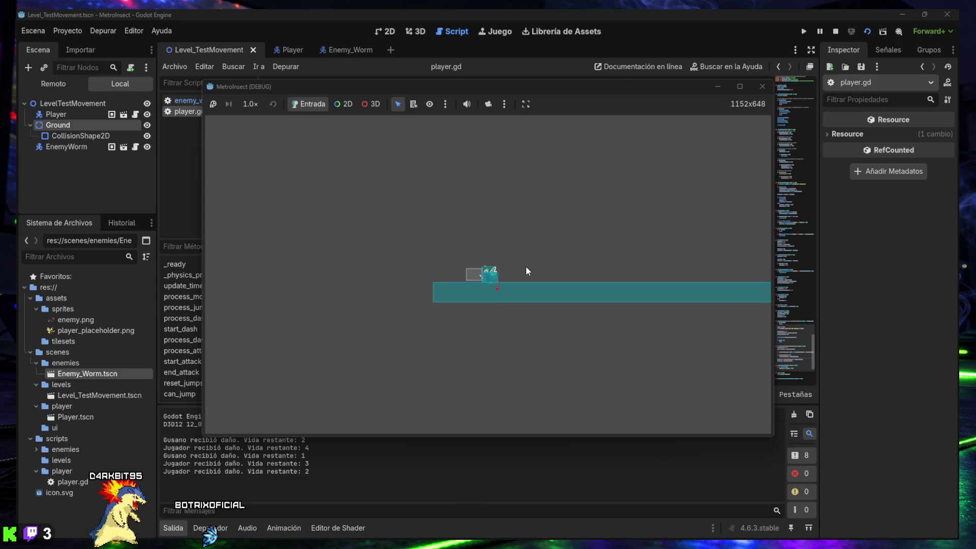
key("Right")
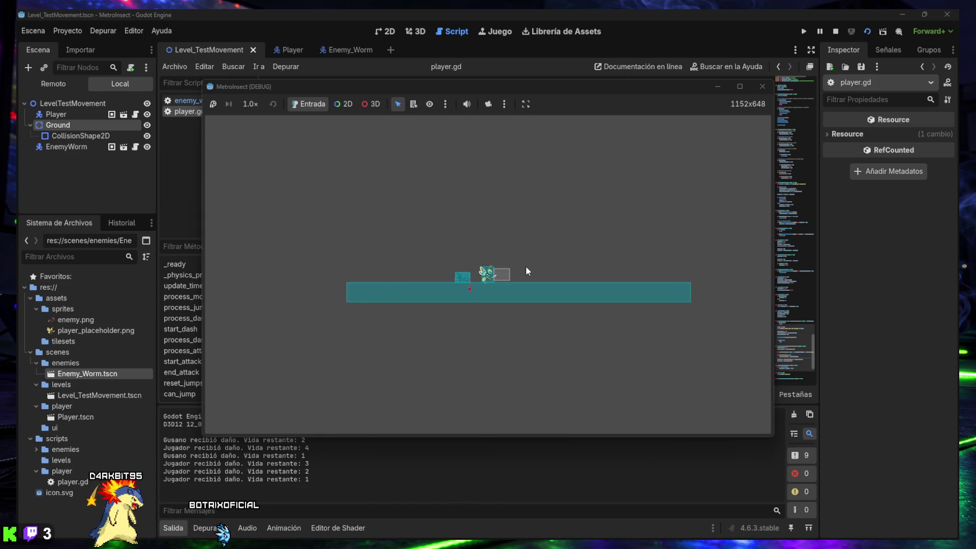
key("Right")
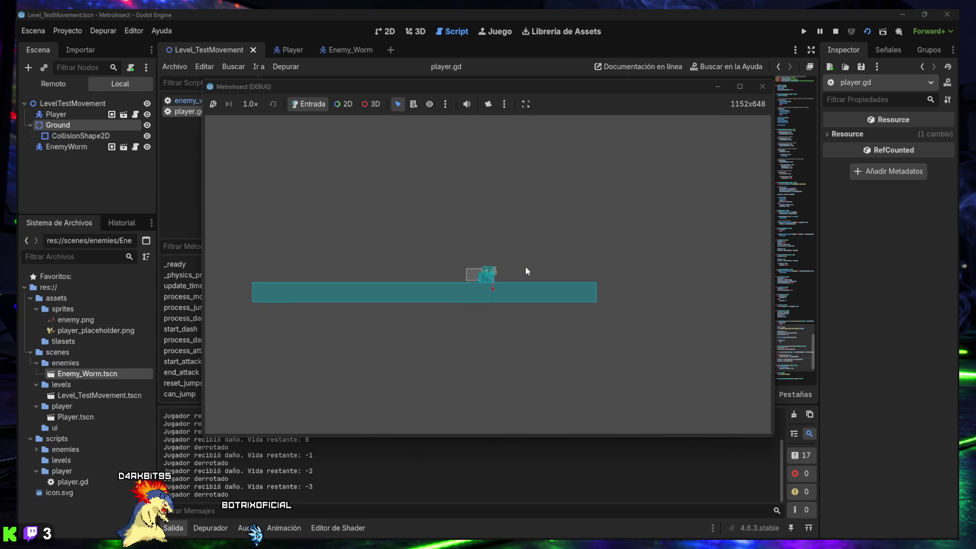
key("Right")
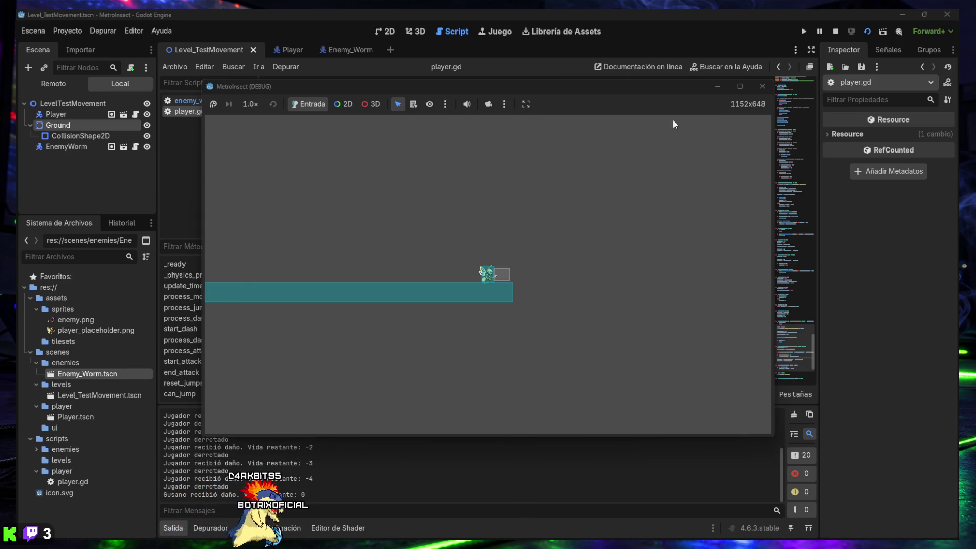
left_click(762, 87)
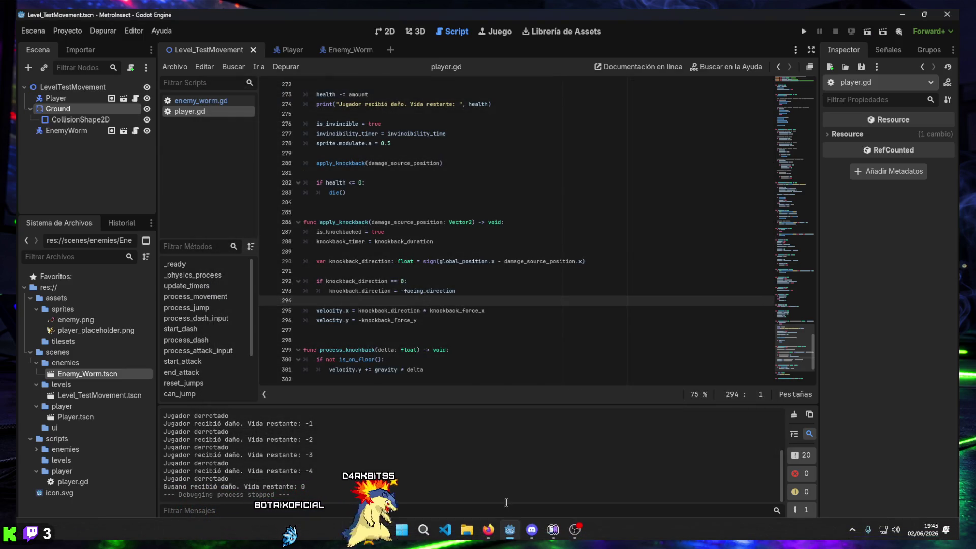
- Hide the output log and widen the player.gd code view slightly
left_click(171, 528)
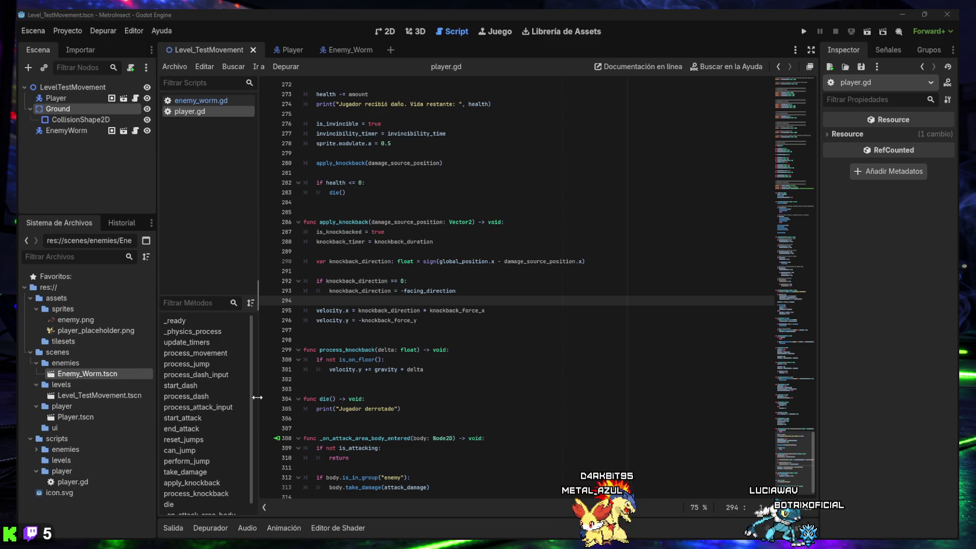
left_click_drag(259, 392, 252, 392)
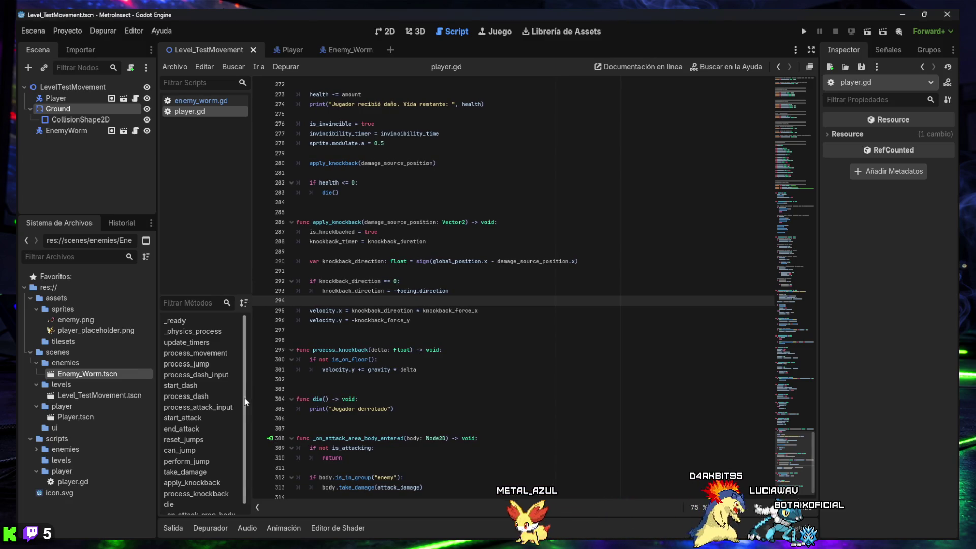
- Narrow the scene and file panels for a wider player.gd view, then un-maximize the Godot window
left_click_drag(156, 370, 113, 374)
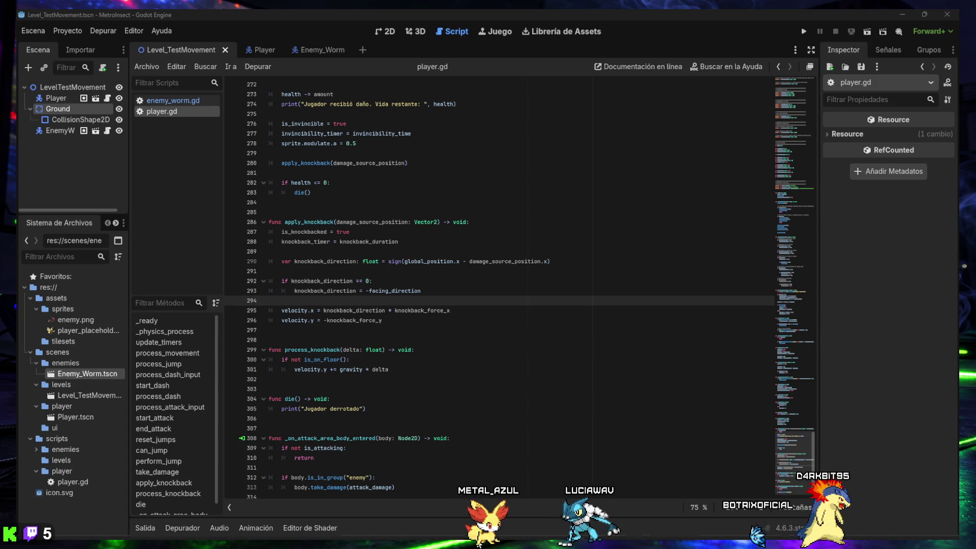
mouse_move(529, 544)
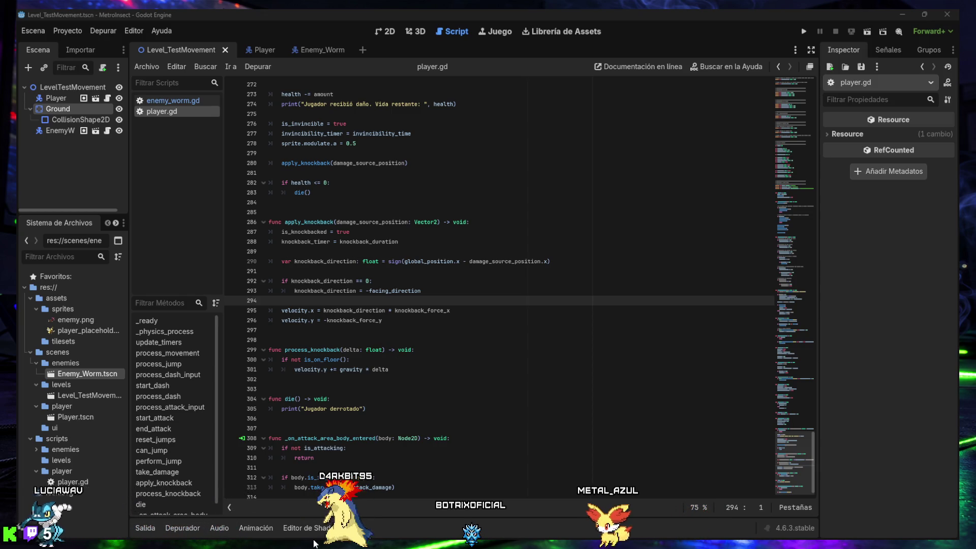
mouse_move(305, 548)
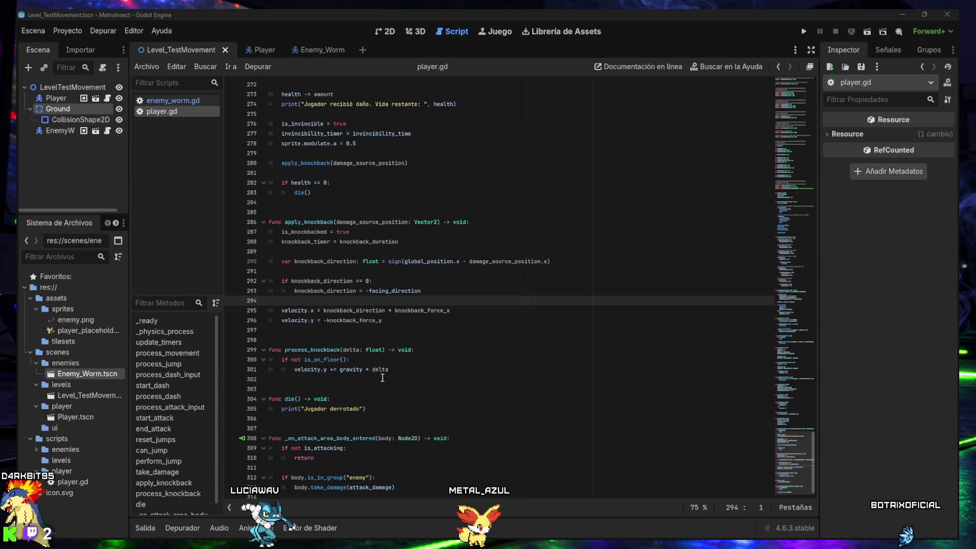
scroll(359, 449, "down", 1)
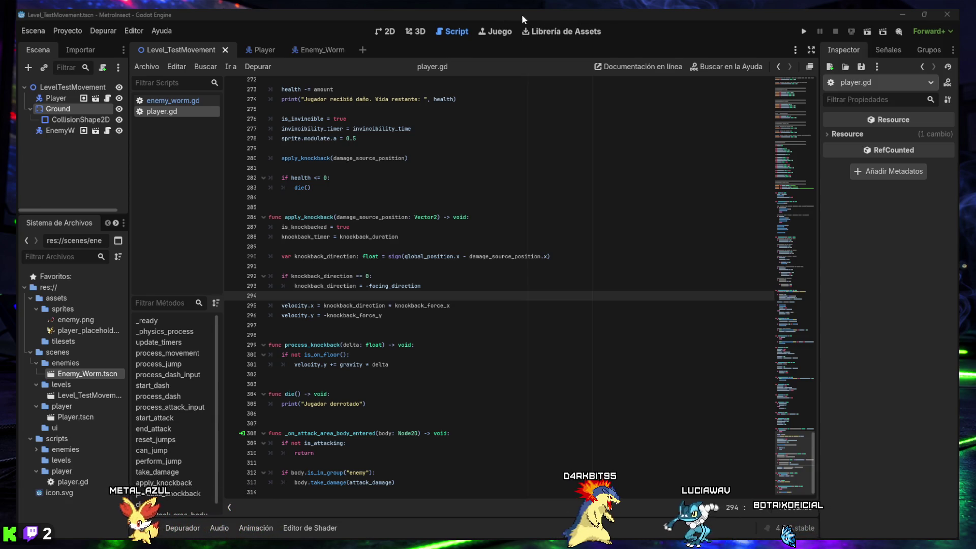
mouse_move(520, 14)
left_mouse_down()
mouse_move(459, 102)
mouse_move(406, 112)
mouse_move(373, 90)
mouse_move(310, 90)
mouse_move(327, 92)
left_mouse_up()
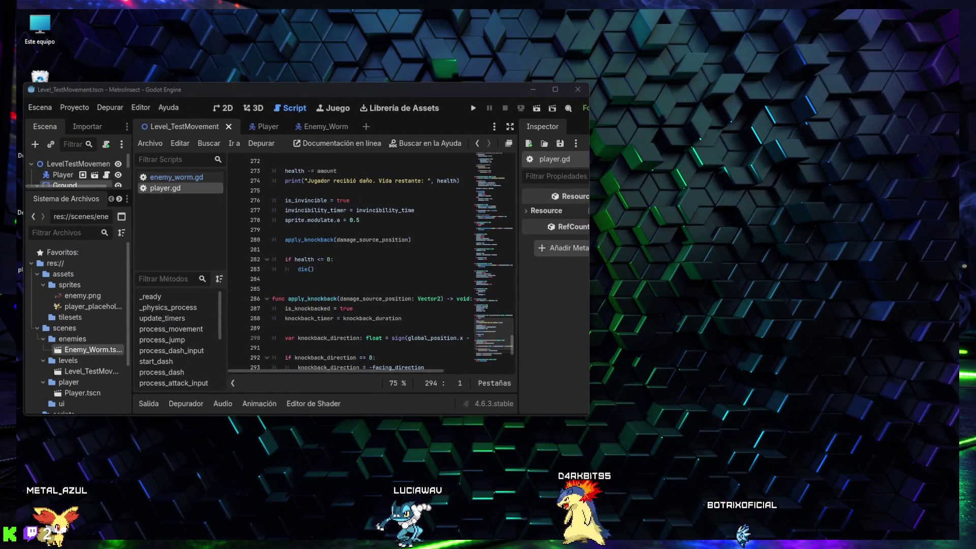
- Switch to the ChatGPT chat and review the Player section of the project status summary
key("alt+Tab")
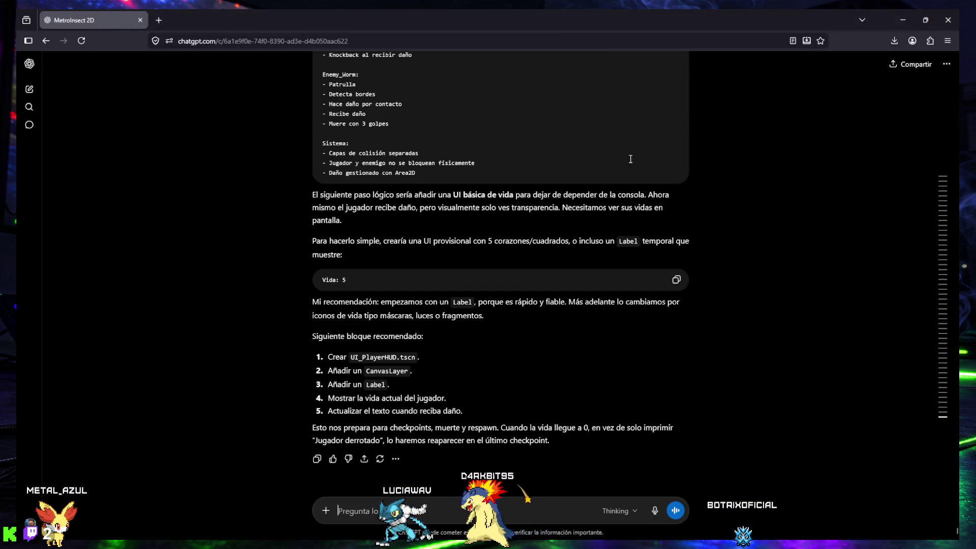
scroll(514, 343, "up", 7)
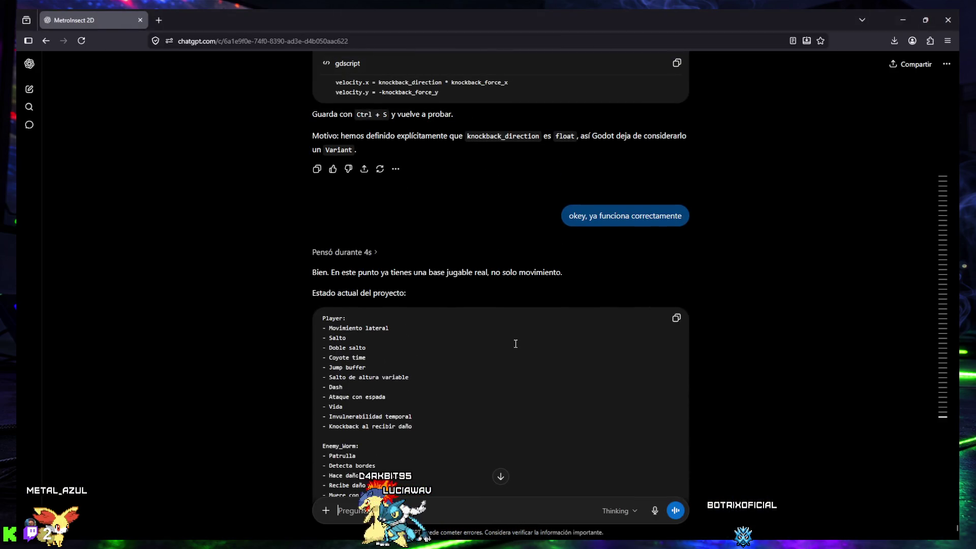
scroll(516, 344, "up", 6)
scroll(516, 338, "up", 11)
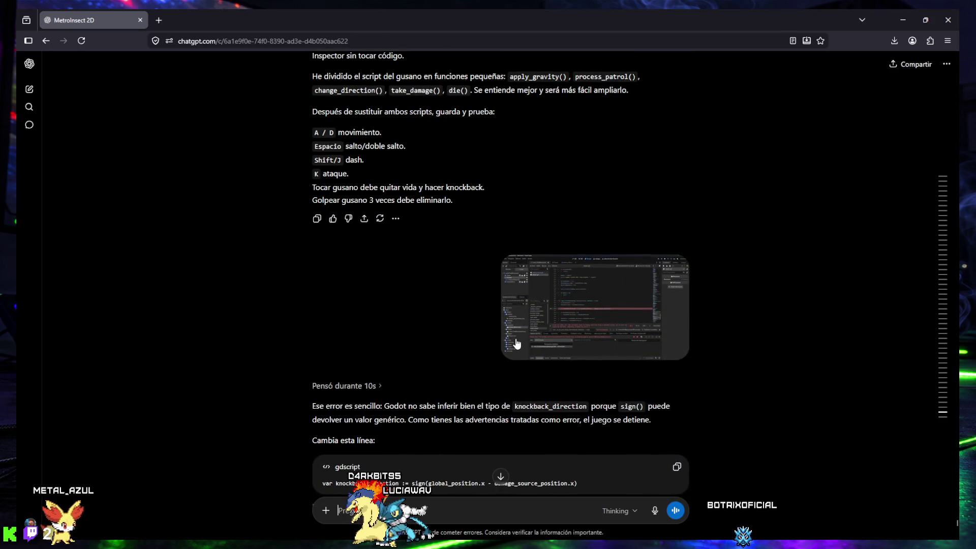
scroll(519, 338, "down", 20)
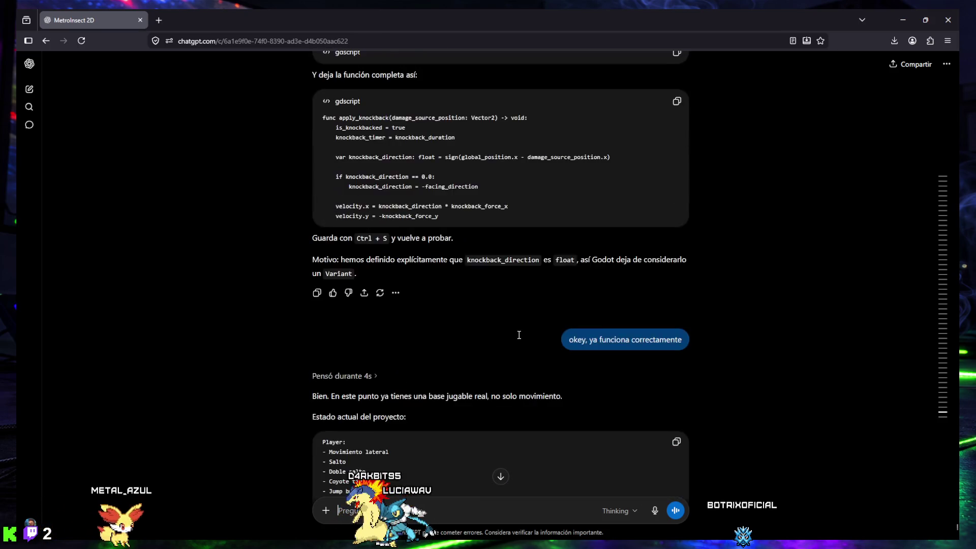
scroll(519, 335, "up", 2)
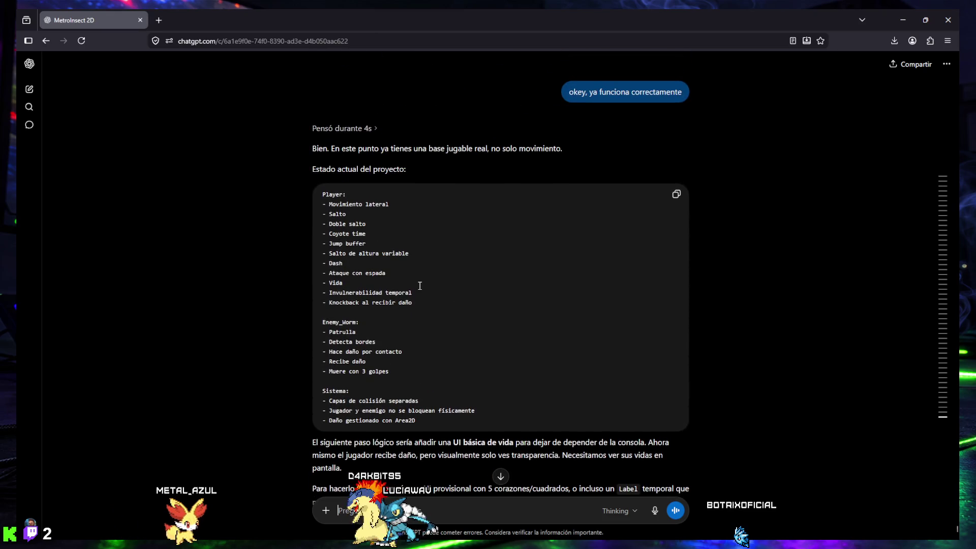
triple_click(344, 194)
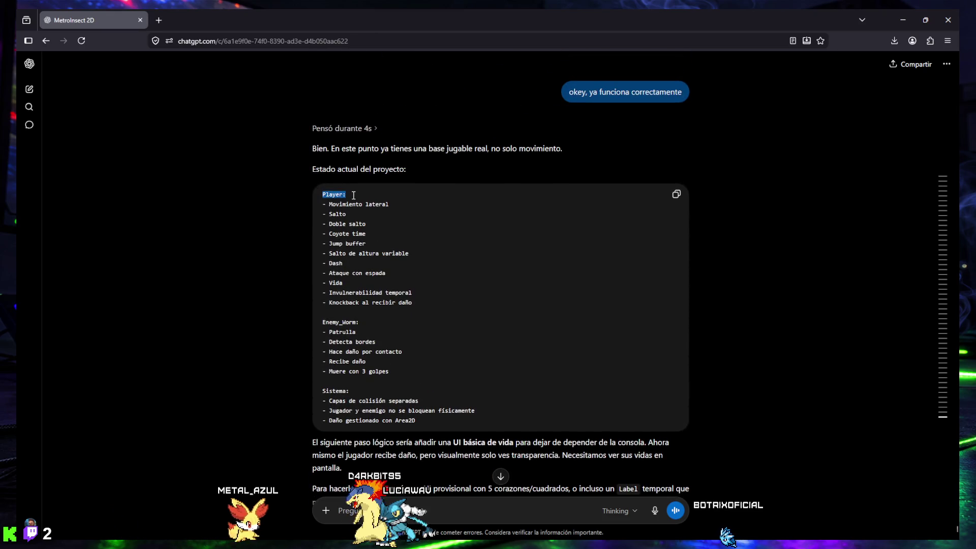
mouse_move(355, 195)
left_mouse_down()
mouse_move(419, 210)
mouse_move(407, 211)
left_mouse_up()
left_click(366, 211)
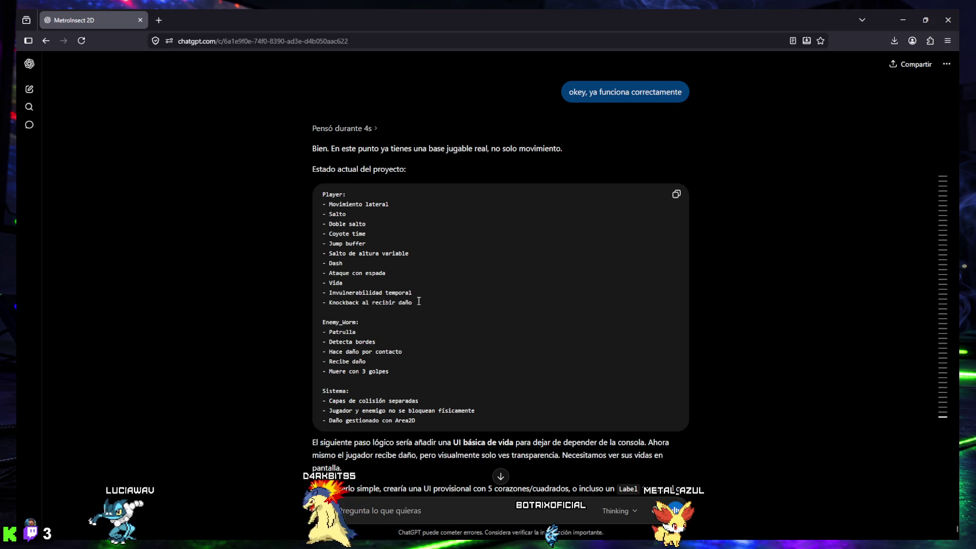
- Review the Enemy_Worm and Sistema lines of the summary, then minimize the browser
mouse_move(325, 322)
left_mouse_down()
mouse_move(382, 322)
mouse_move(338, 320)
mouse_move(412, 350)
mouse_move(391, 362)
mouse_move(396, 372)
left_mouse_up()
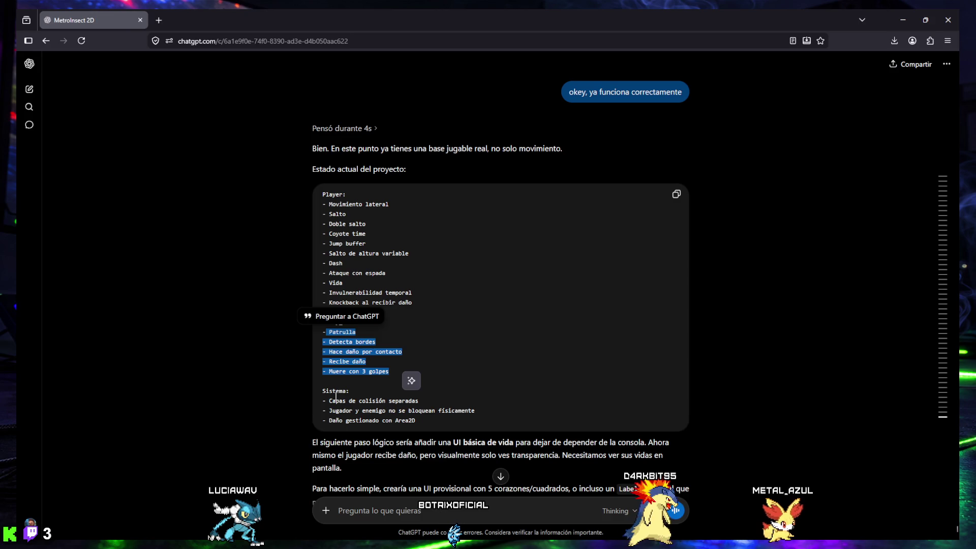
left_click_drag(323, 391, 428, 401)
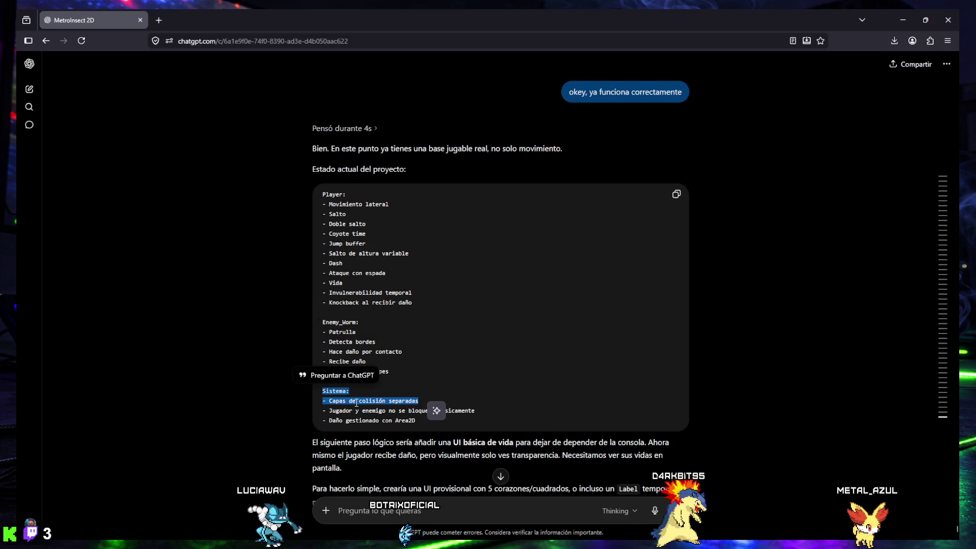
mouse_move(322, 411)
left_mouse_down()
mouse_move(491, 408)
mouse_move(472, 415)
left_mouse_up()
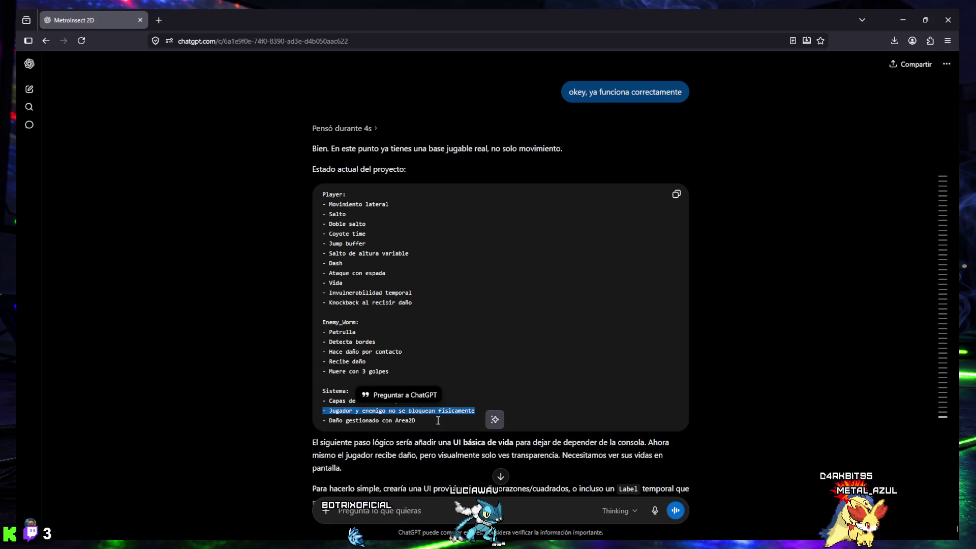
left_click_drag(316, 425, 316, 425)
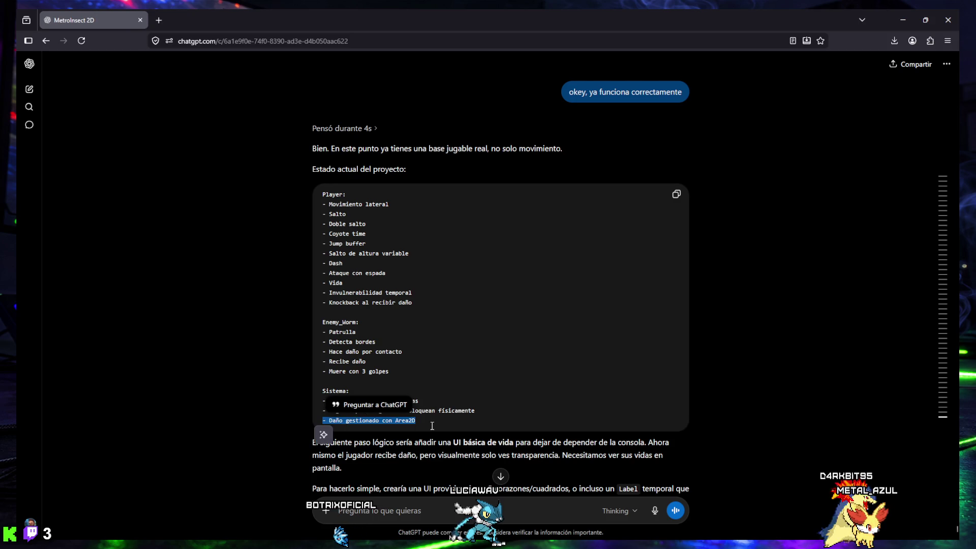
scroll(435, 437, "down", 5)
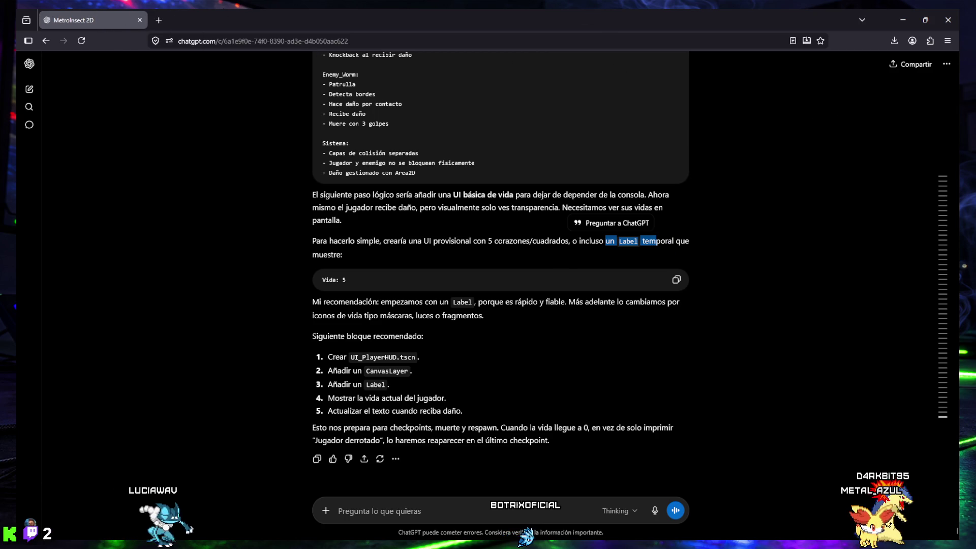
left_click(903, 20)
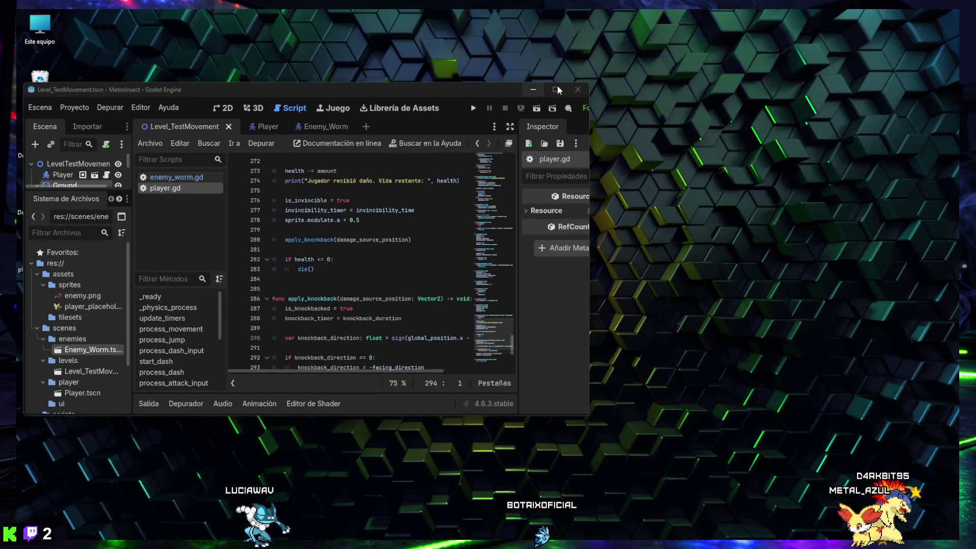
- Maximize the Godot editor and run the current scene, walking the player toward the worm
left_click(556, 89)
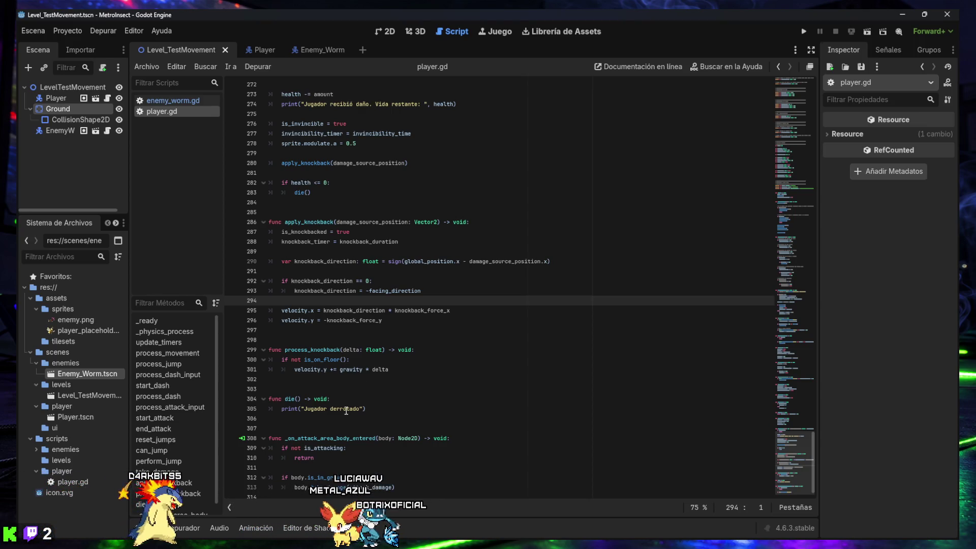
mouse_move(428, 534)
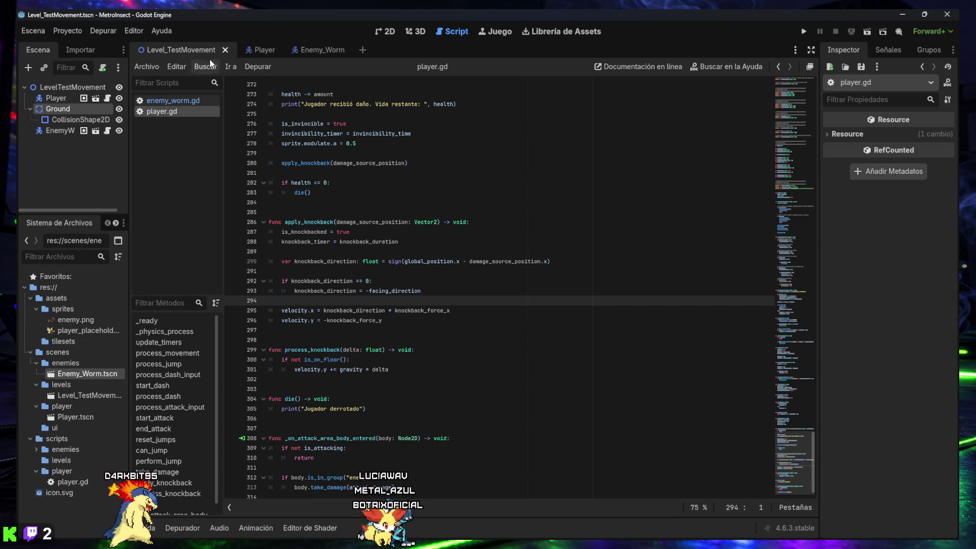
left_click(867, 35)
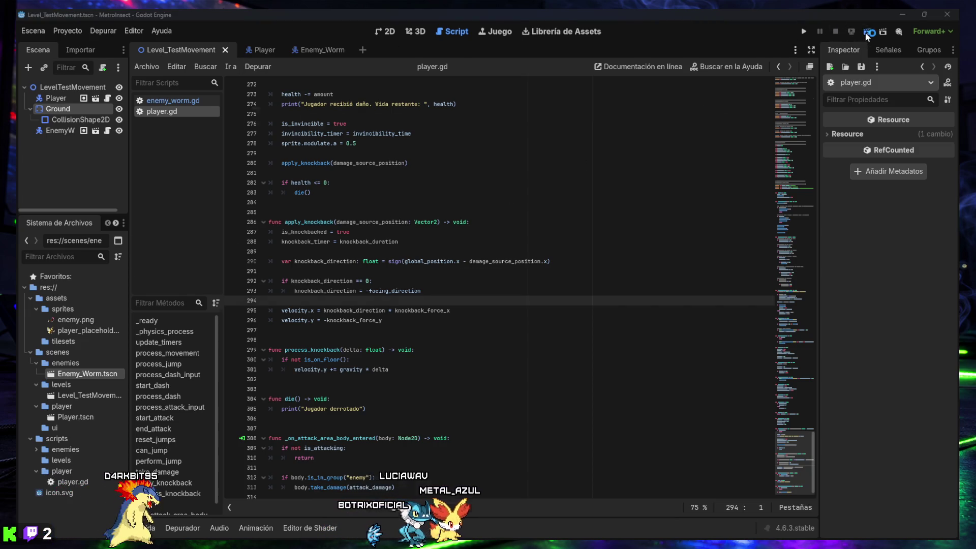
key("Right")
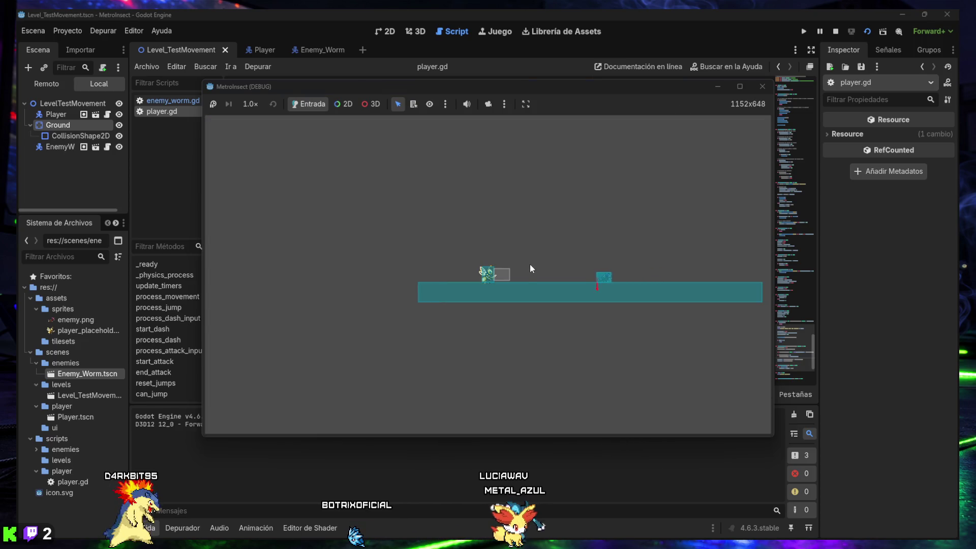
- Attack the worm with J, walk and jump the player around, then stop the game
key("j")
key("j")
key("j")
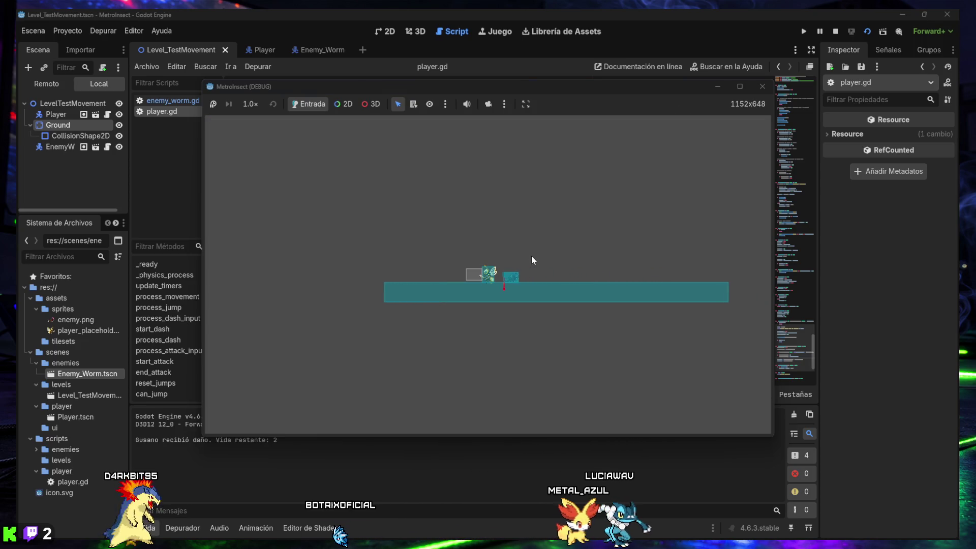
key("Left")
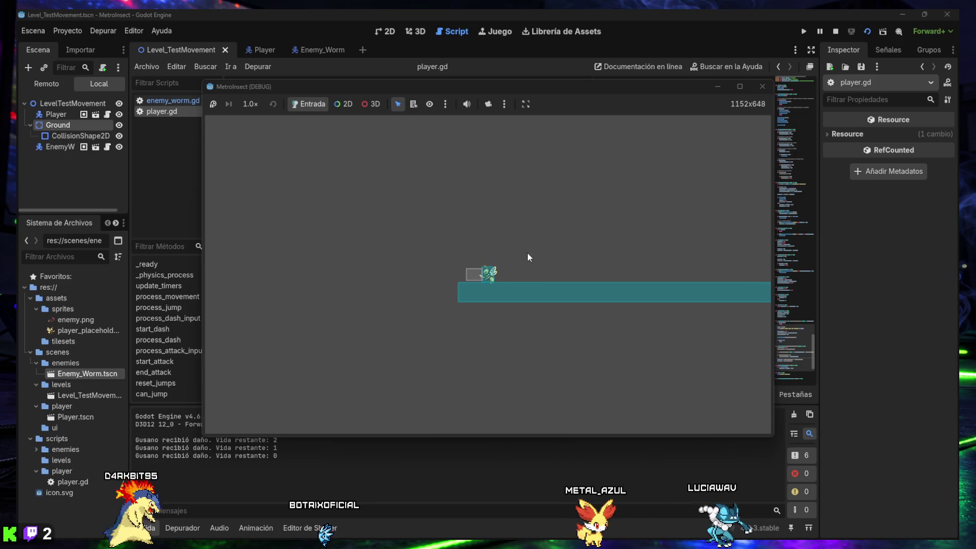
key("Right")
key("space")
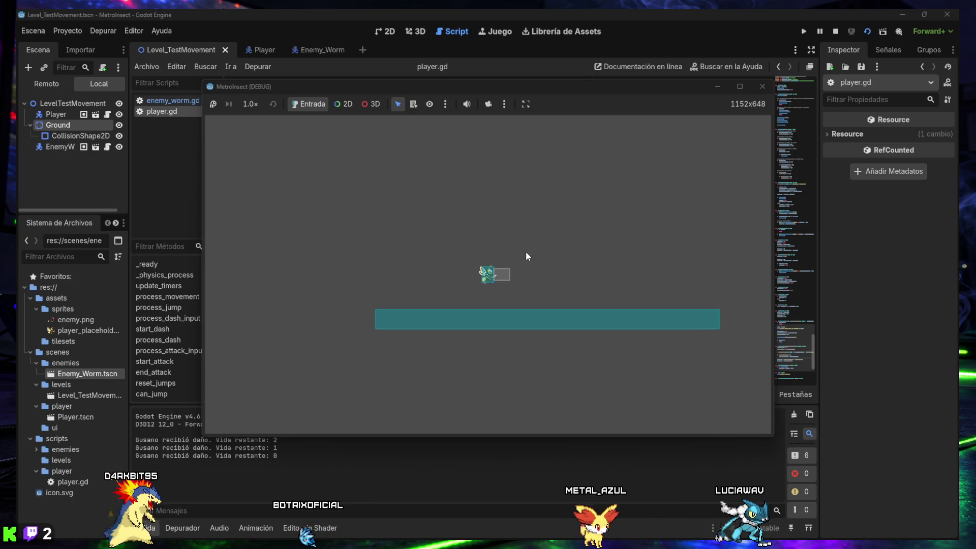
key("Left")
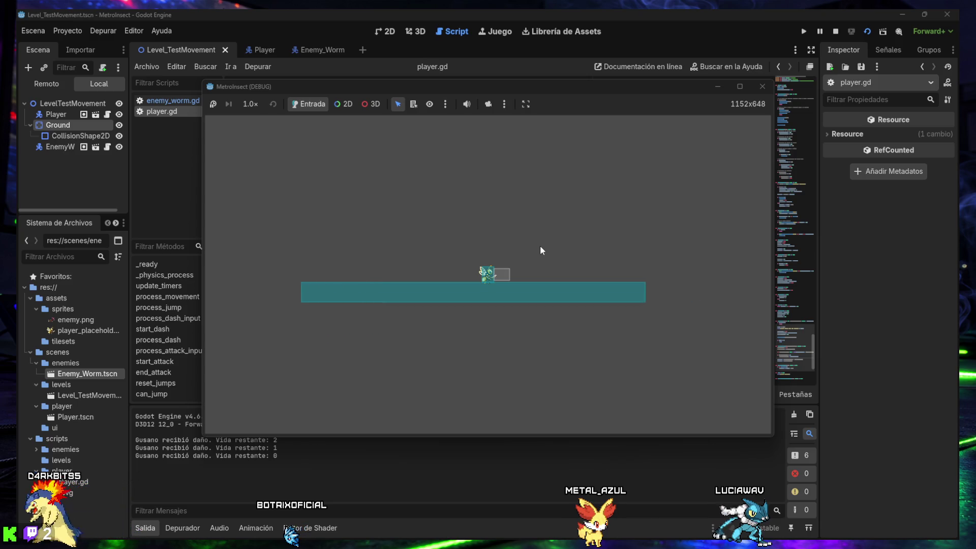
key("Right")
key("space")
key("Left")
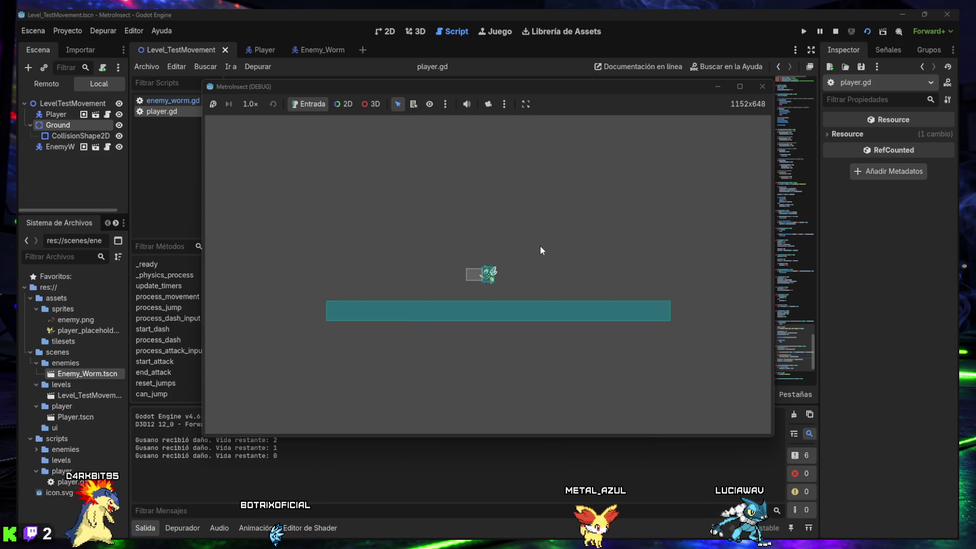
left_click(761, 87)
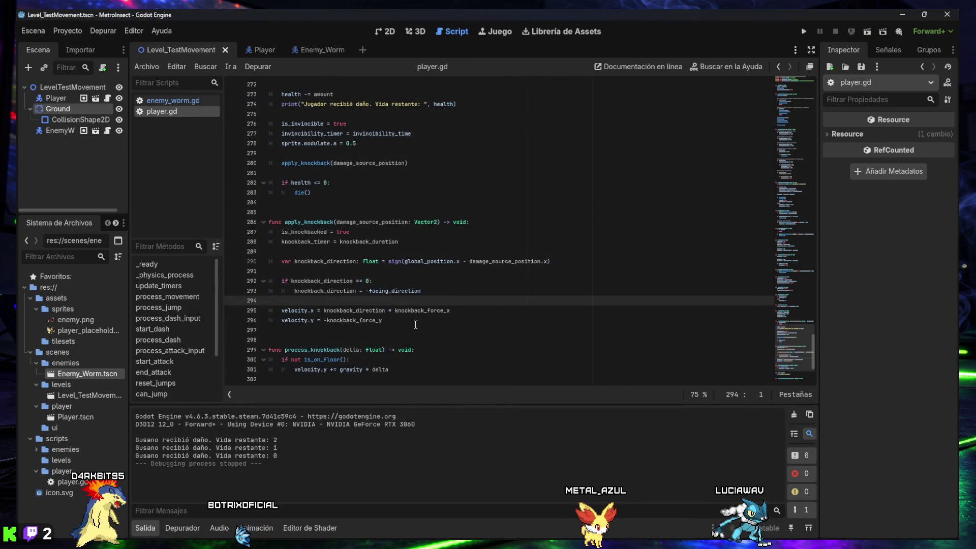
- Rerun the level and run the player into the enemy until 'Jugador derrotado' prints, then stop
left_click(867, 32)
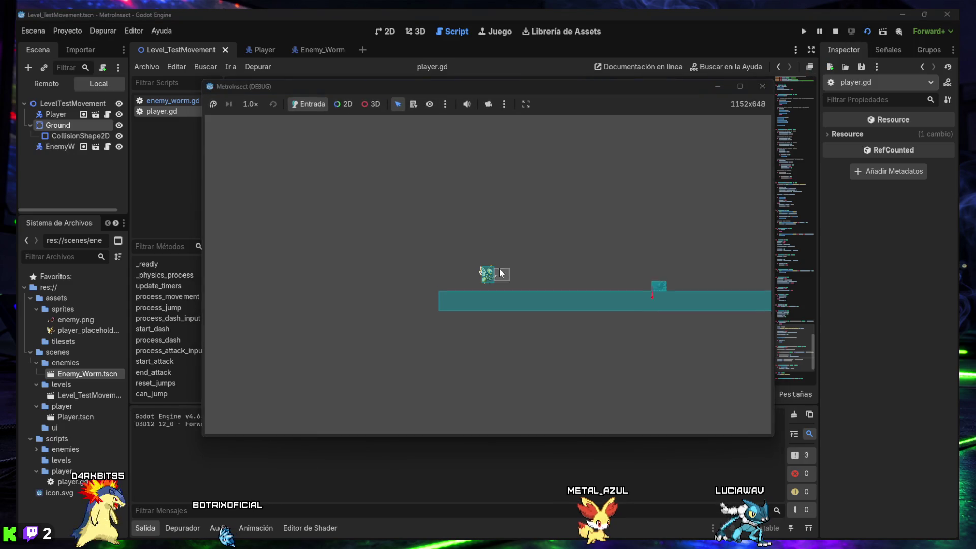
mouse_move(503, 88)
left_mouse_down()
mouse_move(511, 47)
mouse_move(509, 57)
left_mouse_up()
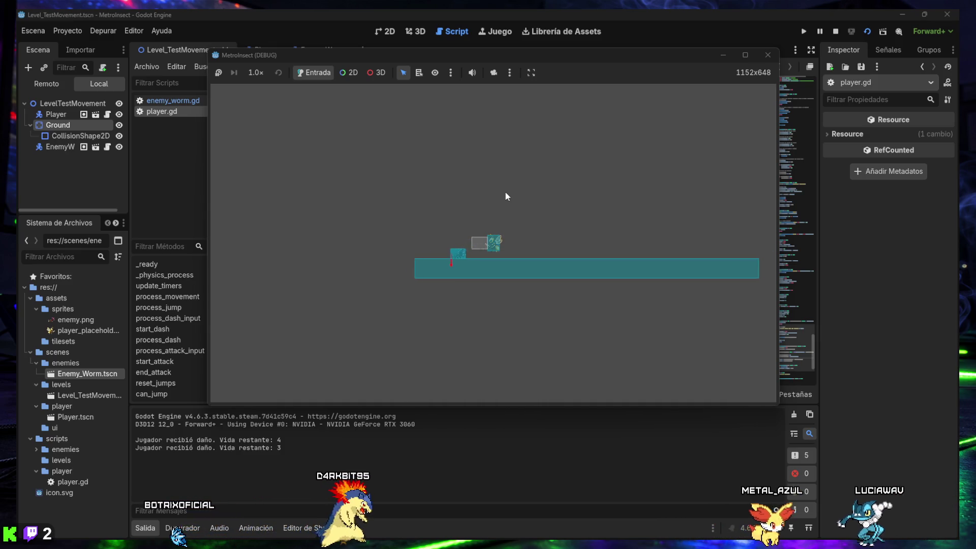
key("Right")
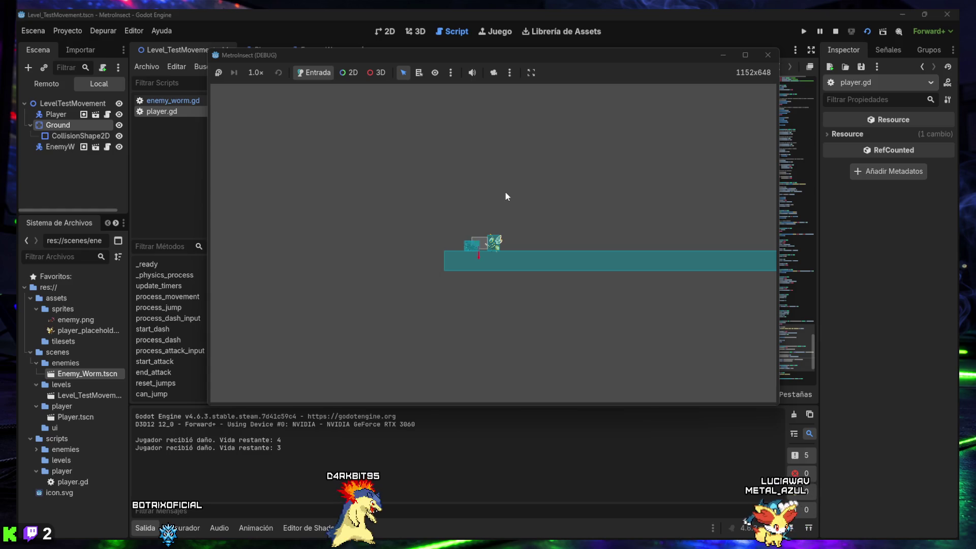
key("Right")
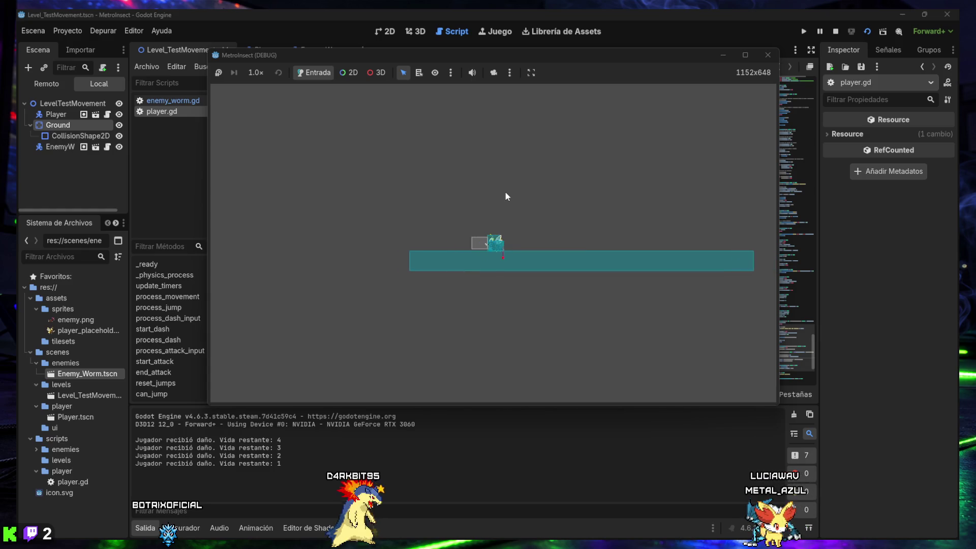
key("Right")
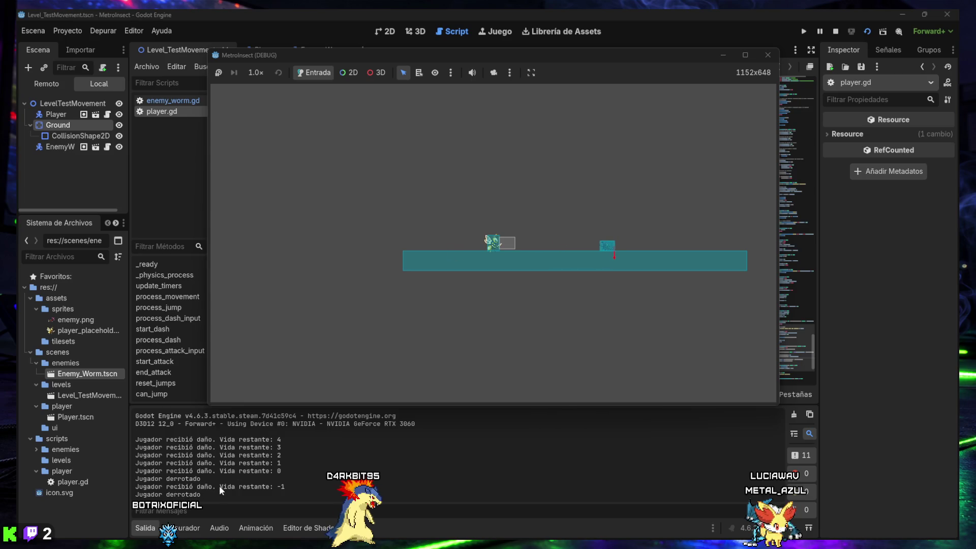
left_click(767, 57)
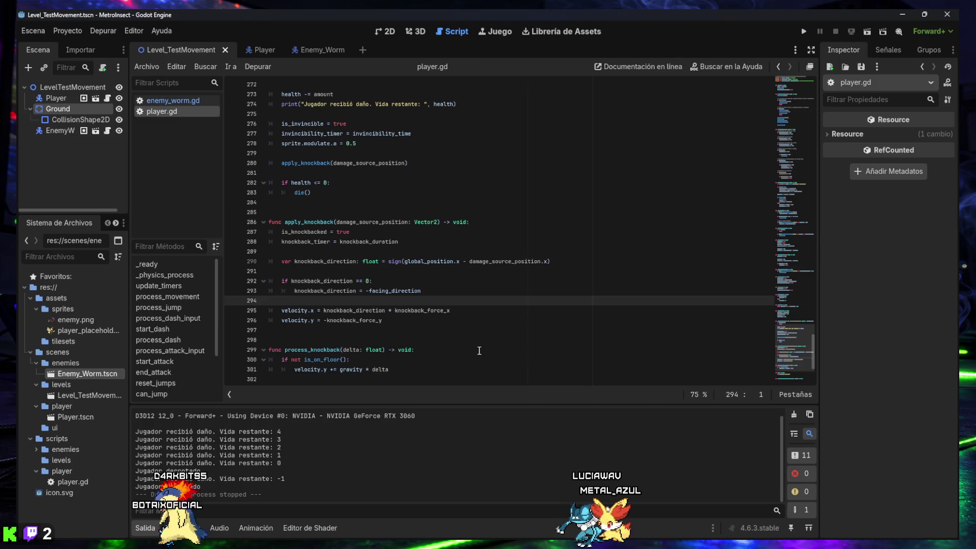
scroll(477, 346, "down", 4)
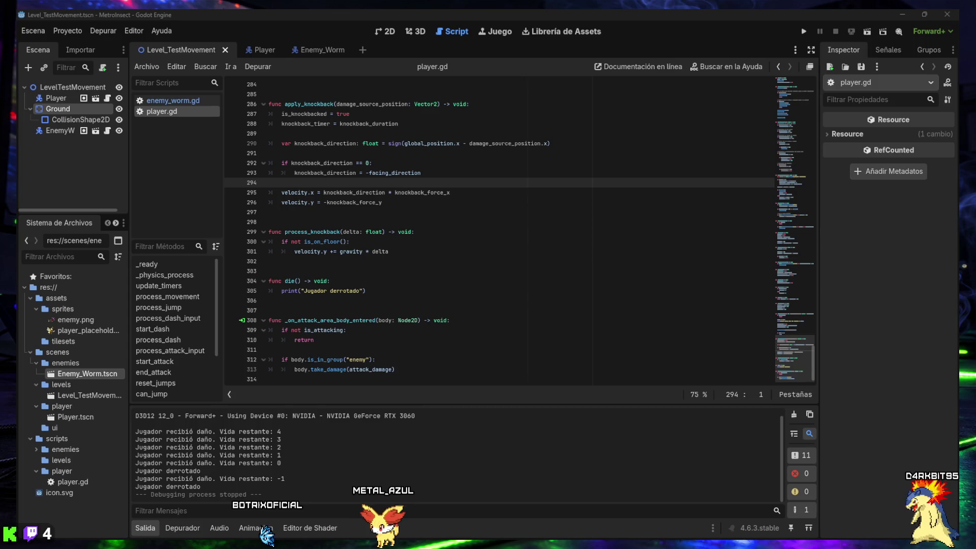
key("alt+Tab")
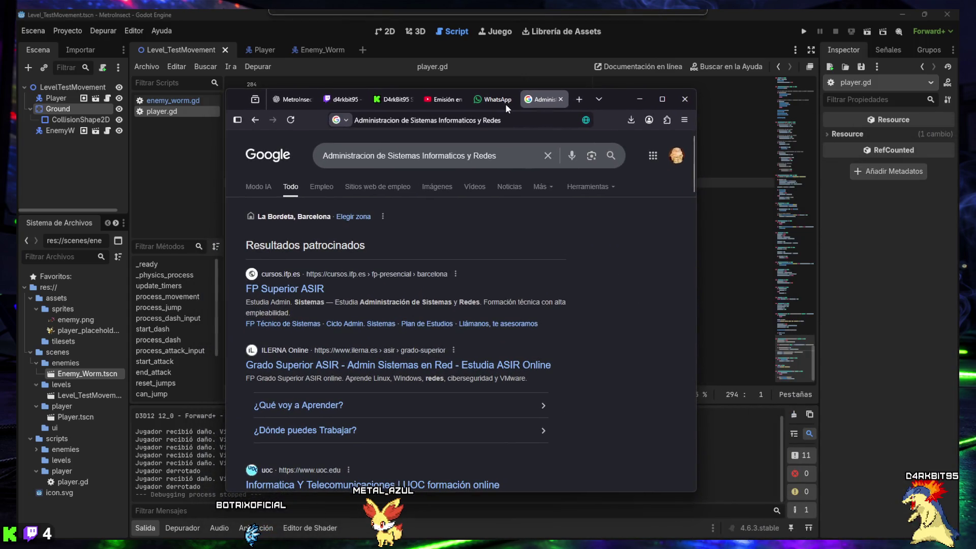
left_click_drag(506, 104, 975, 107)
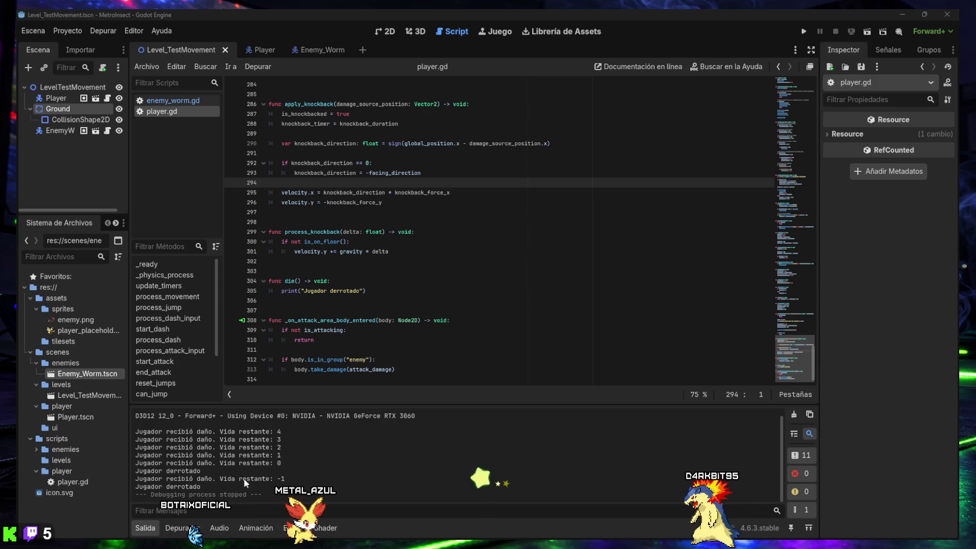
mouse_move(529, 534)
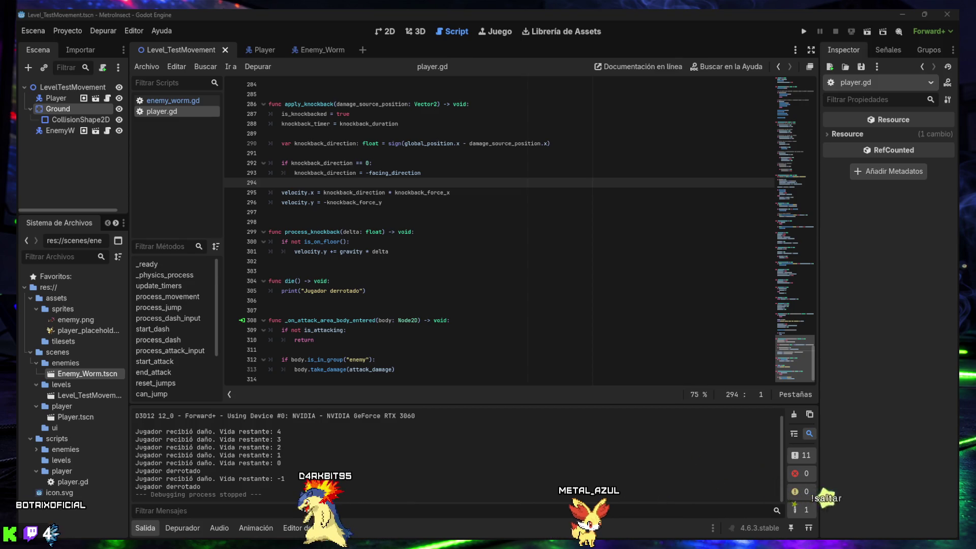
double_click(415, 16)
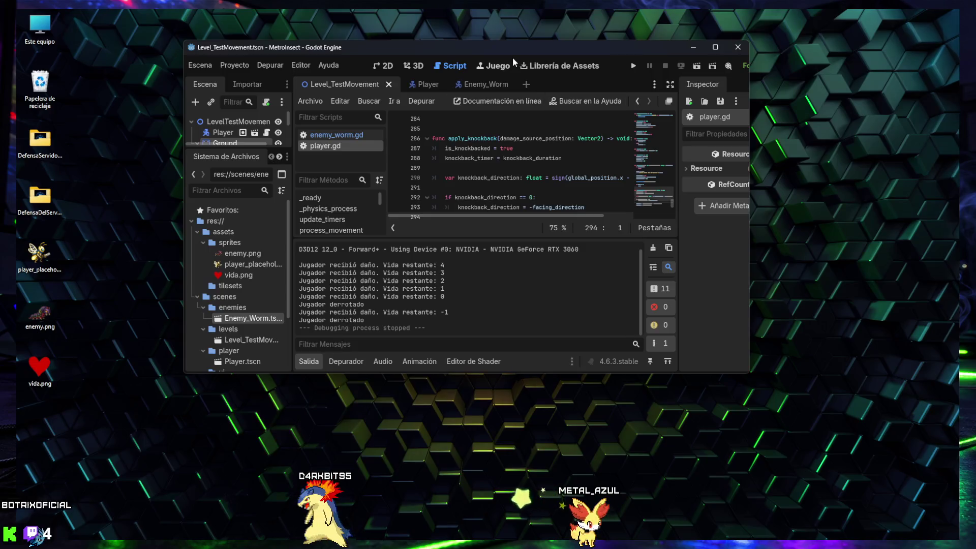
double_click(504, 47)
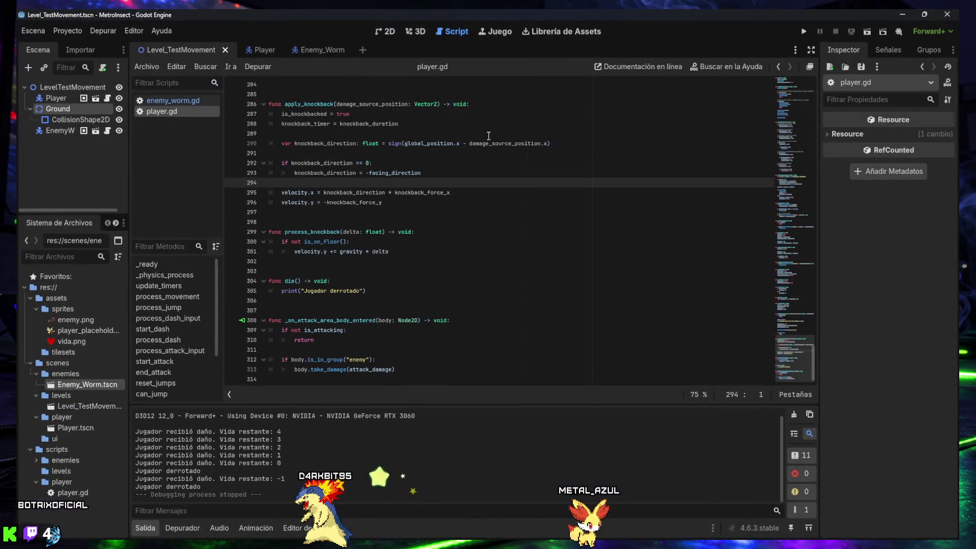
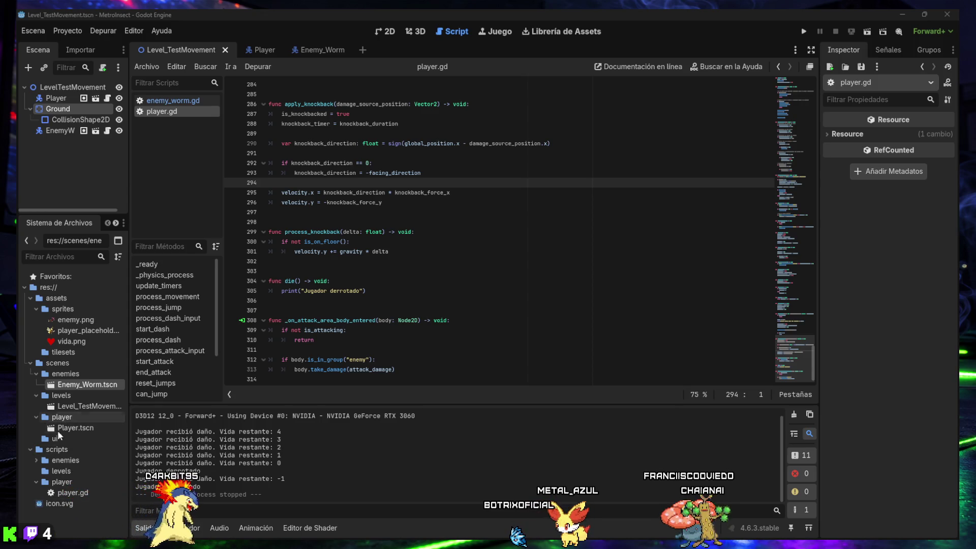
- Collapse the enemies, levels and player scene folders in the FileSystem dock
left_click(36, 374)
left_click(35, 384)
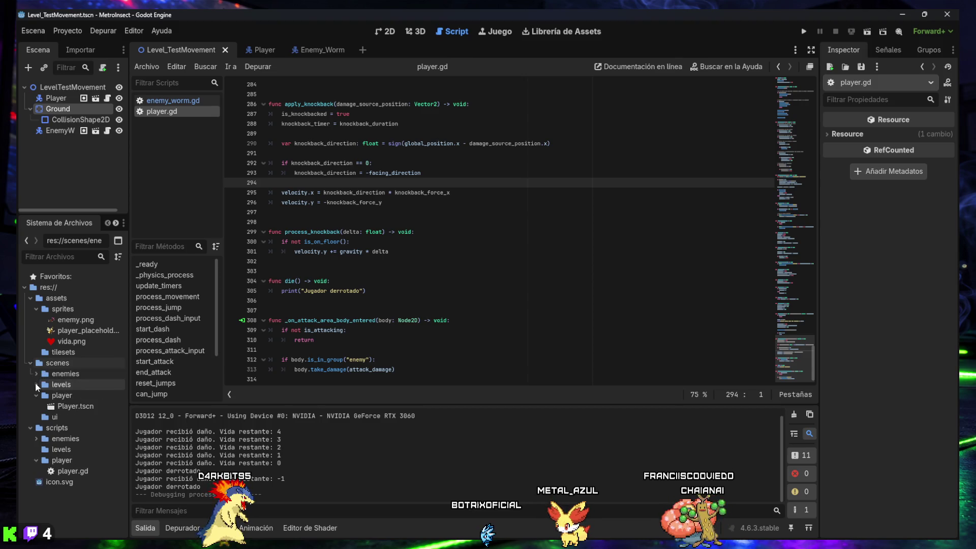
left_click(35, 394)
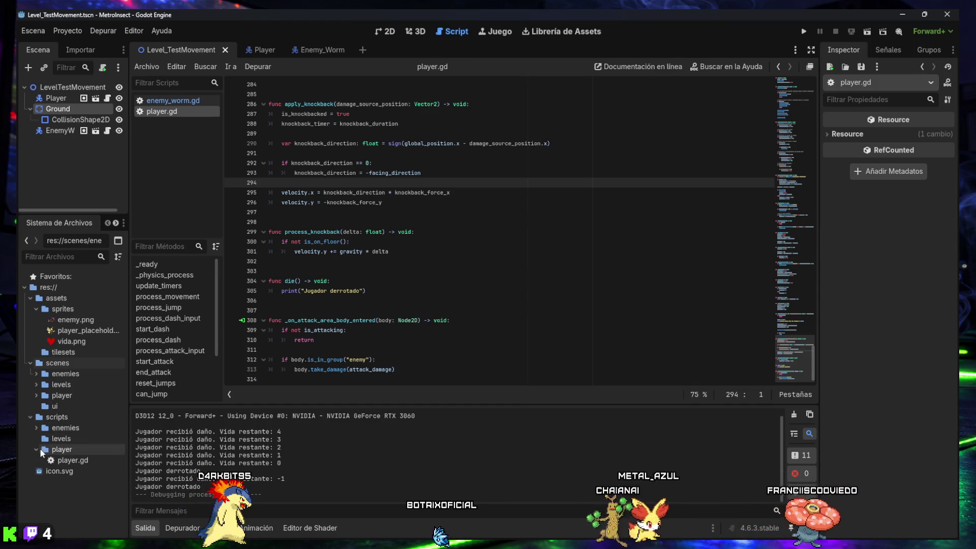
- Create a folder named ui under scripts using Crear Nuevo > Carpeta
right_click(44, 416)
mouse_move(167, 369)
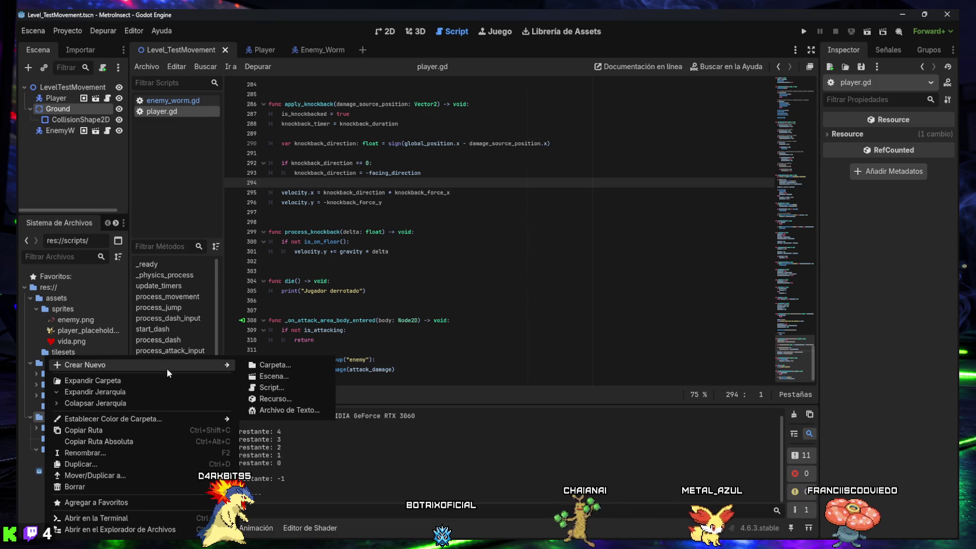
left_click(263, 371)
type("ui")
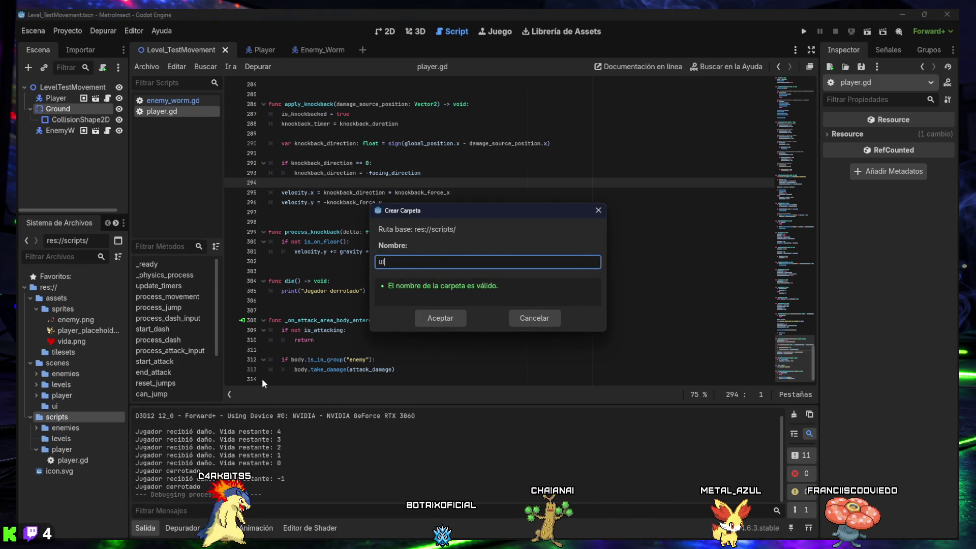
key("Return")
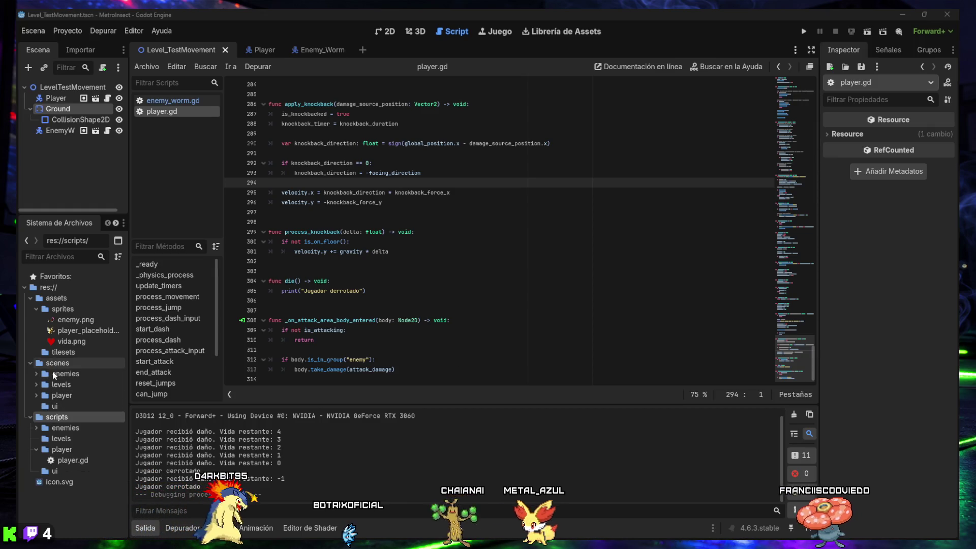
right_click(52, 405)
- Create a new scene named UI_PlayerHUD in scenes/ui with a CanvasLayer root node
mouse_move(132, 366)
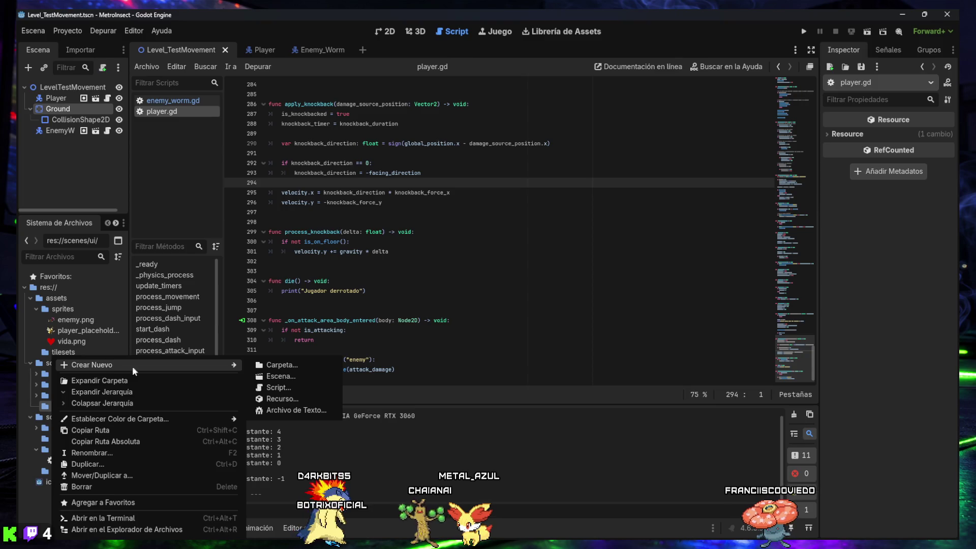
left_click(279, 376)
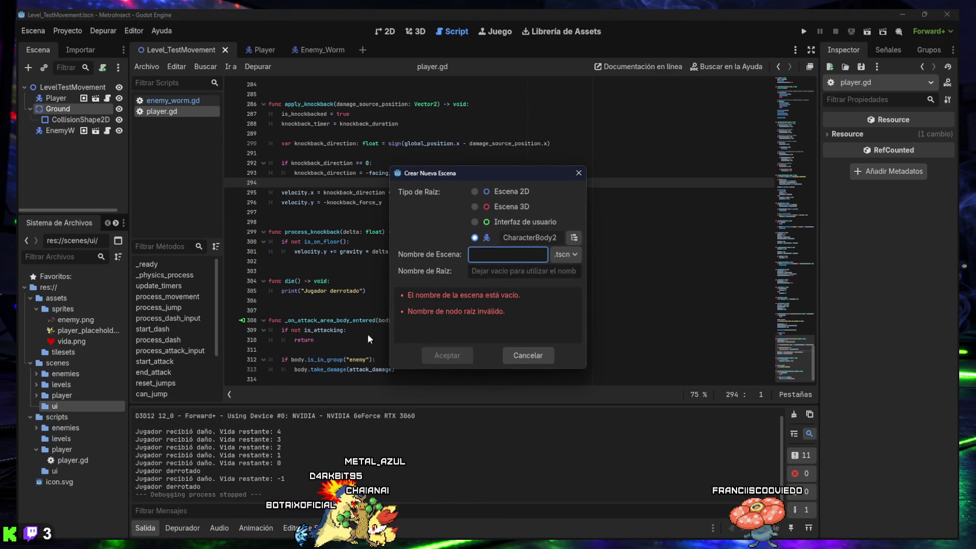
left_click(574, 237)
type("CanvasLayer")
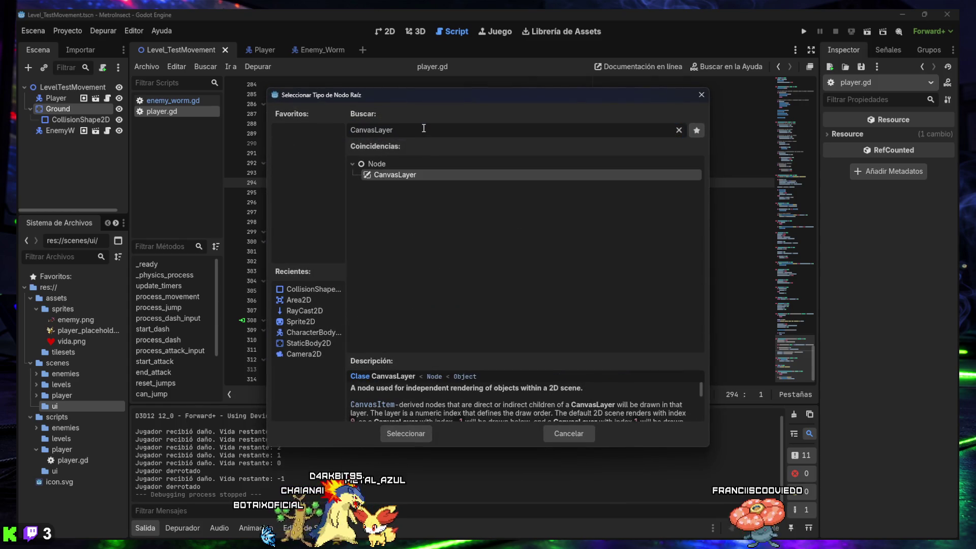
double_click(404, 175)
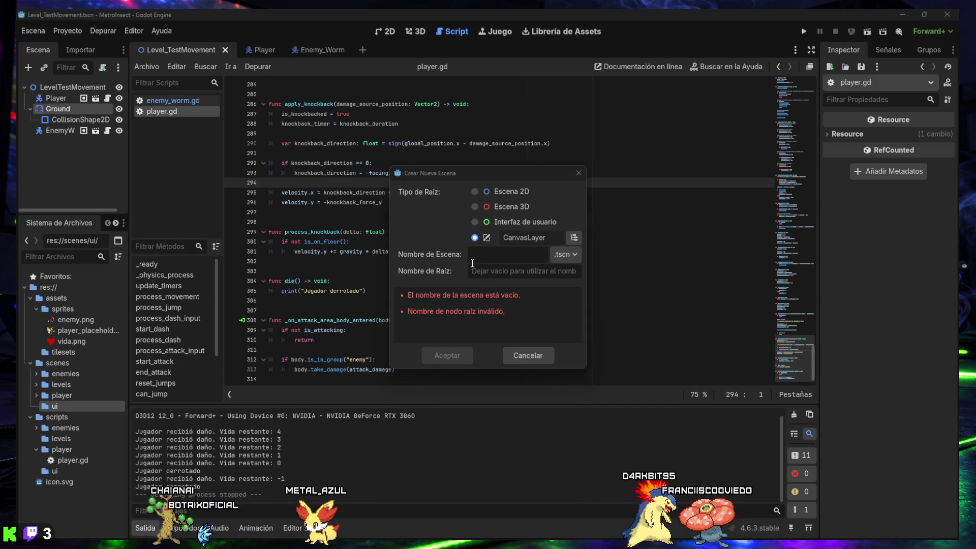
left_click(495, 264)
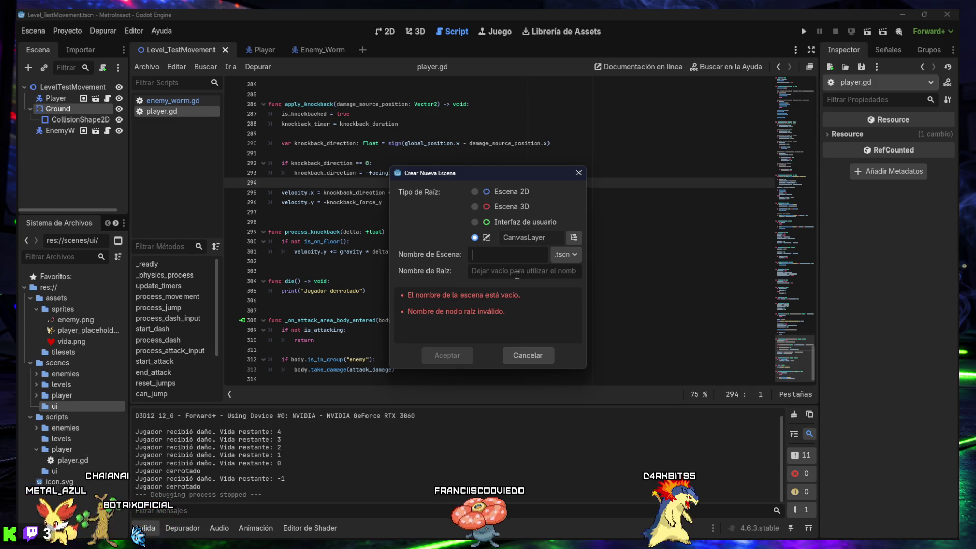
type("UI_PlayerHUD")
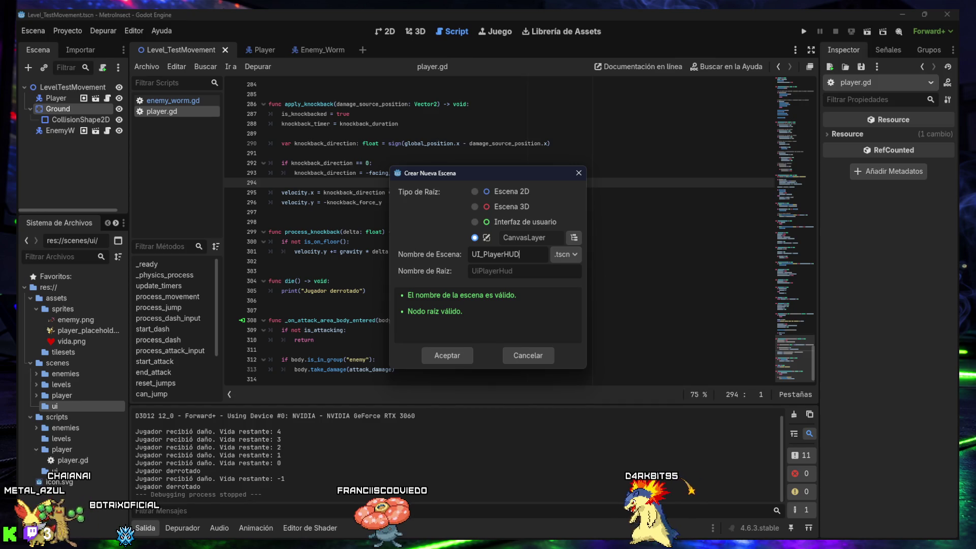
left_click(447, 355)
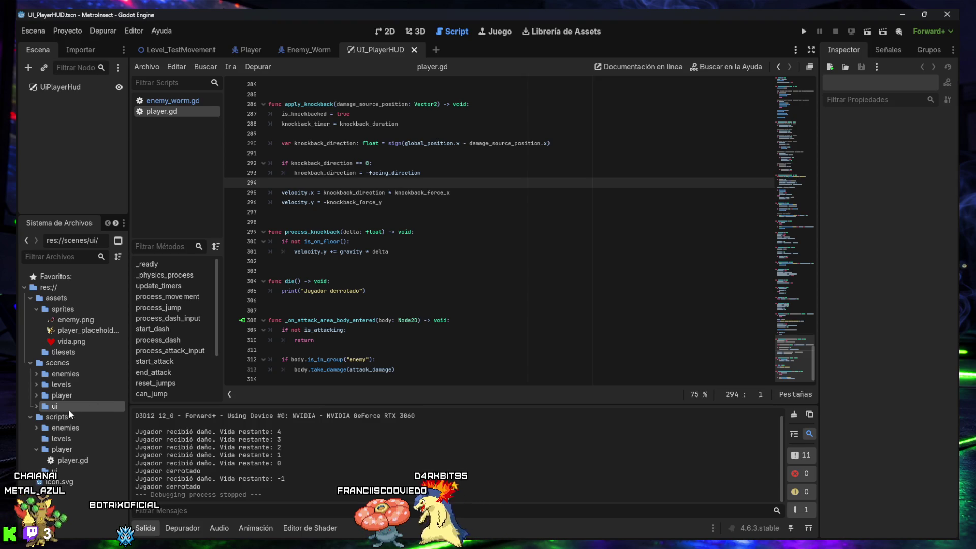
- Expand the ui, player, levels and enemies scene folders, resize the docks, and select UiPlayerHud
left_click(36, 406)
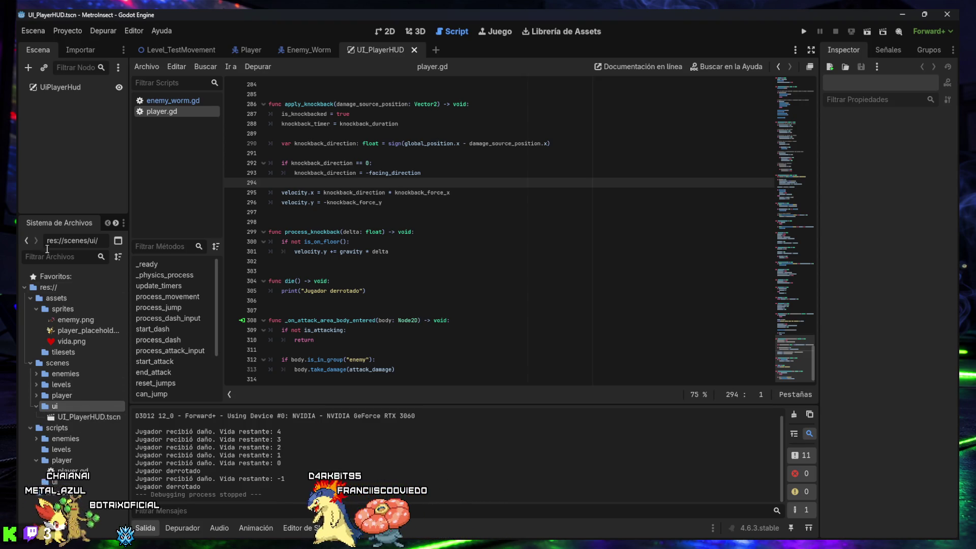
left_click(35, 395)
left_click(34, 385)
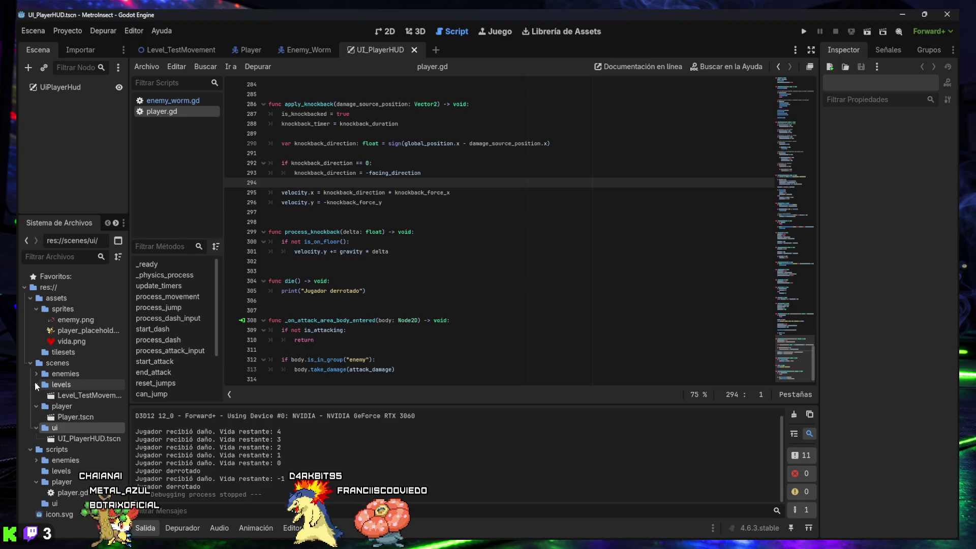
left_click(36, 374)
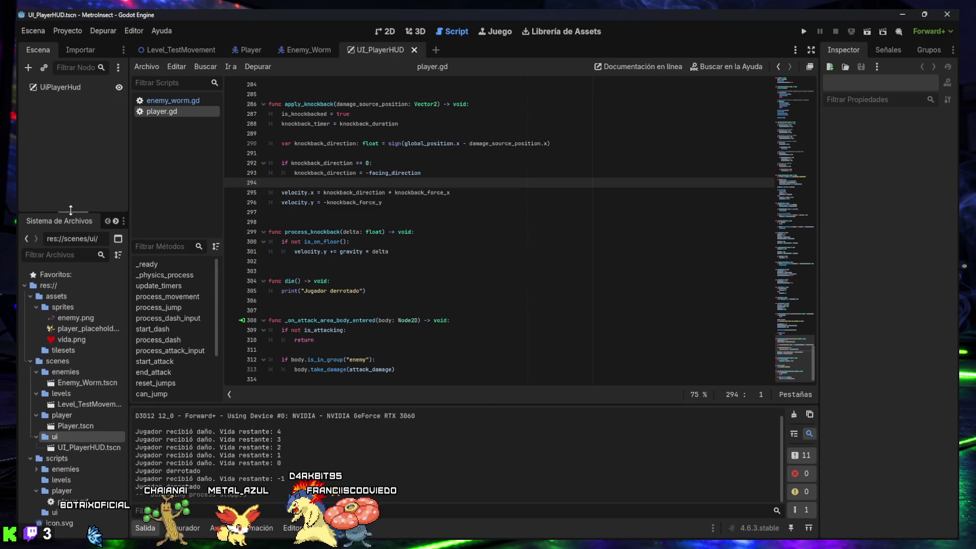
left_click_drag(70, 213, 71, 202)
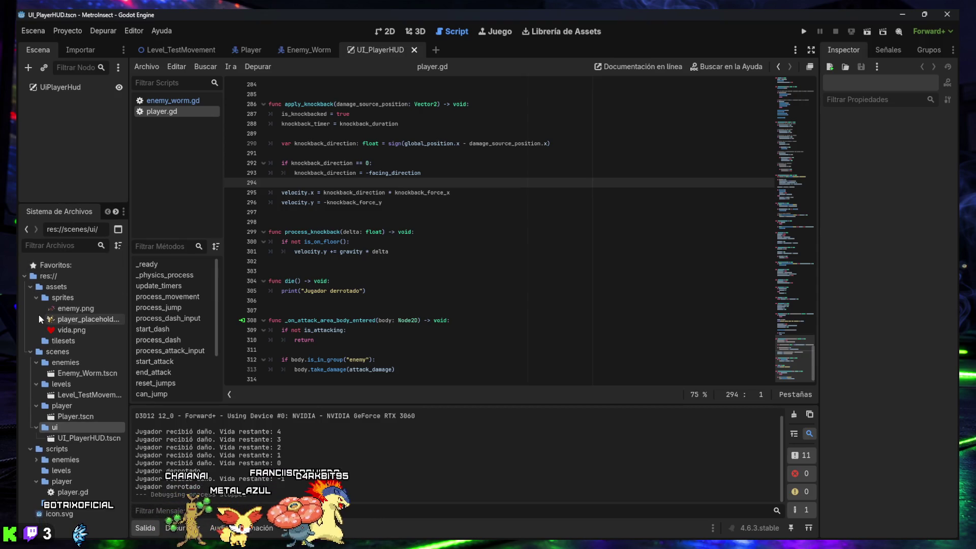
left_click(36, 298)
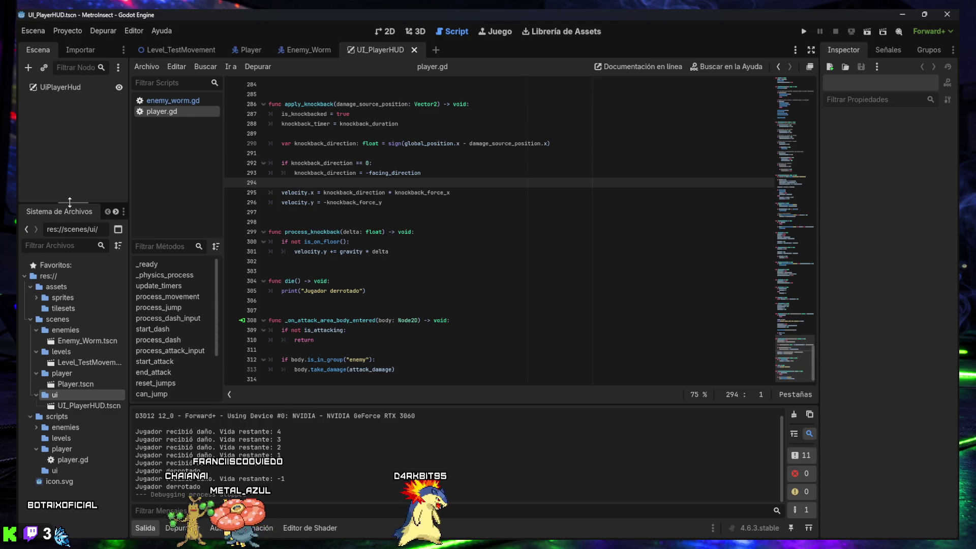
left_click_drag(65, 203, 65, 243)
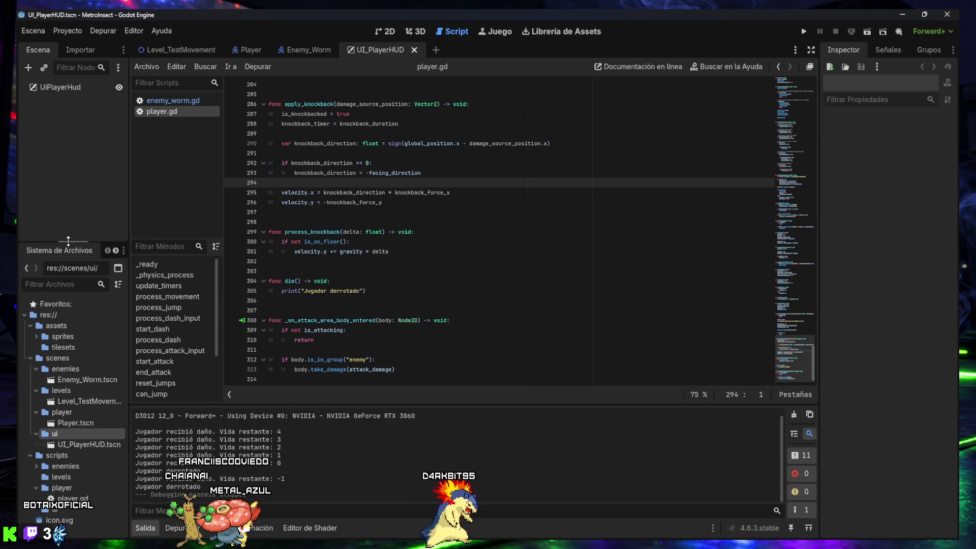
left_click(55, 90)
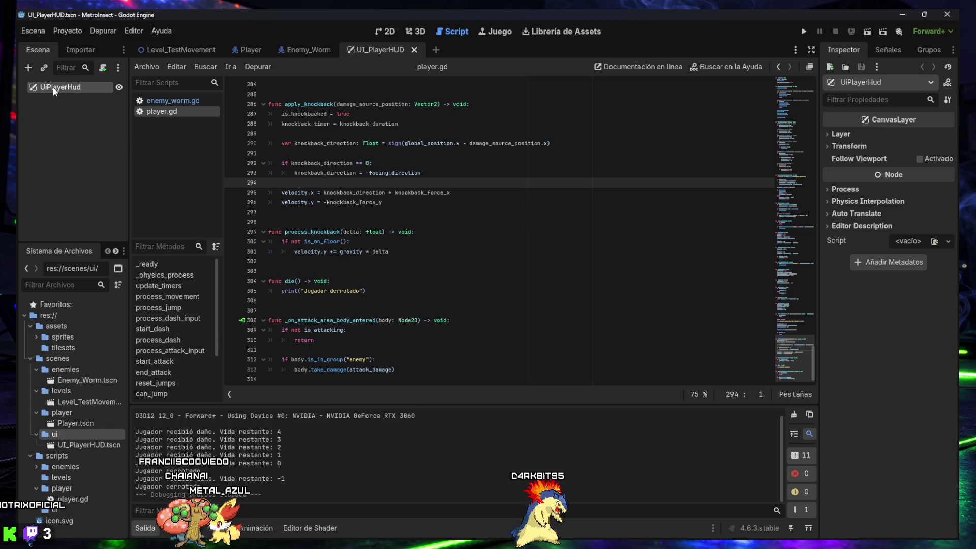
- Add a MarginContainer under the root, an HBoxContainer inside it, and a TextureRect inside that
left_click(28, 67)
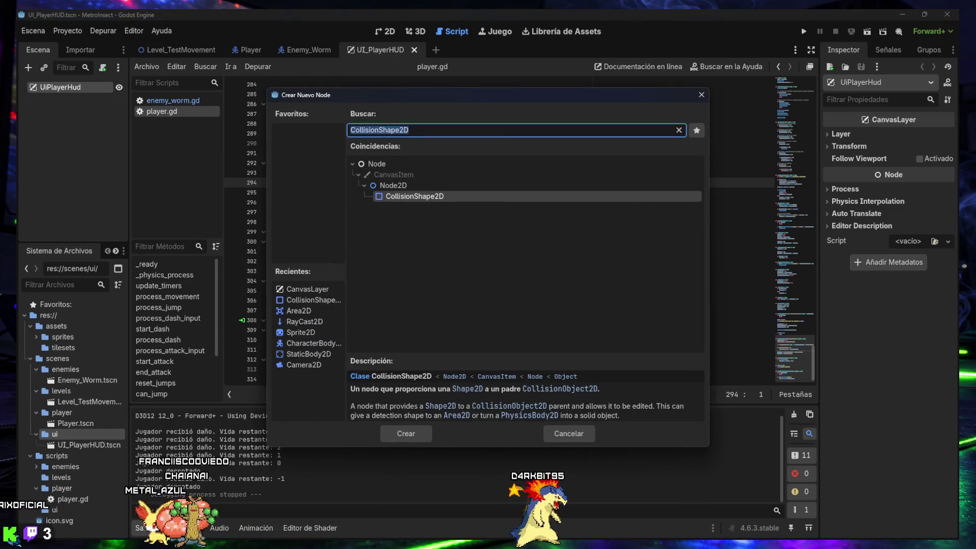
type("MarginContainer")
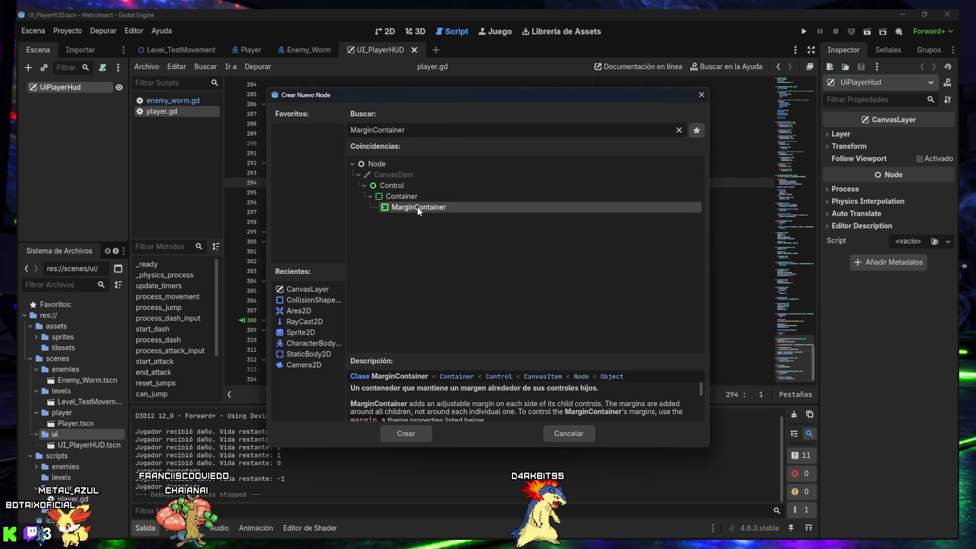
double_click(418, 208)
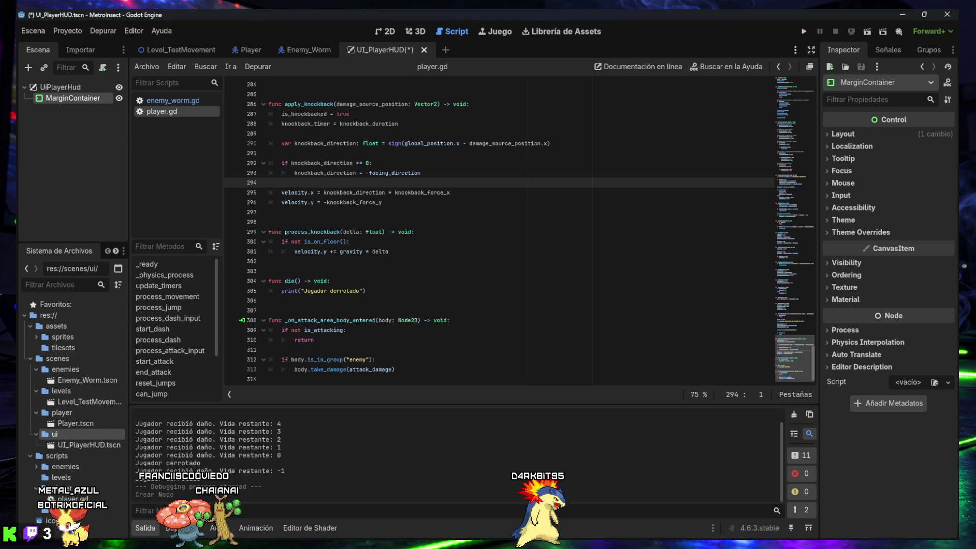
right_click(59, 101)
left_click(95, 108)
type("HBoxContainer")
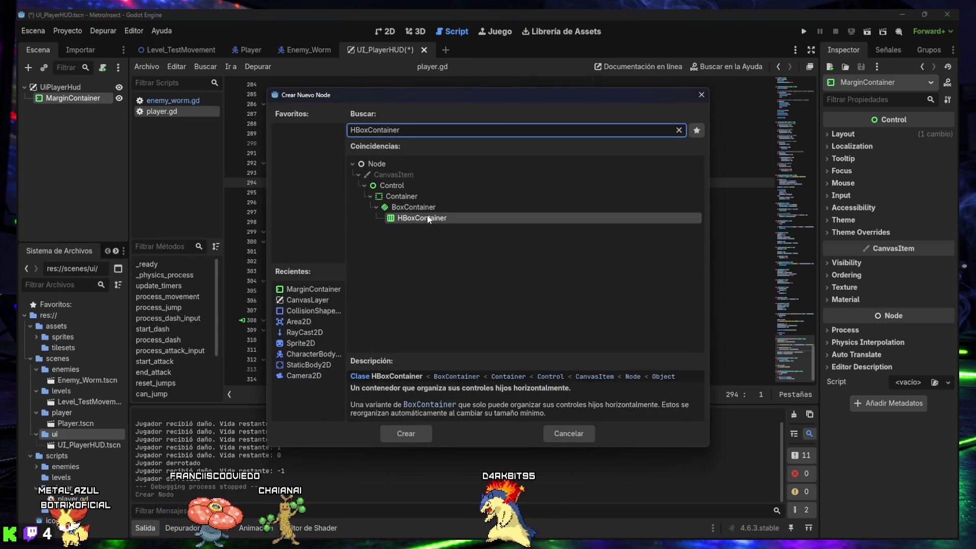
double_click(428, 219)
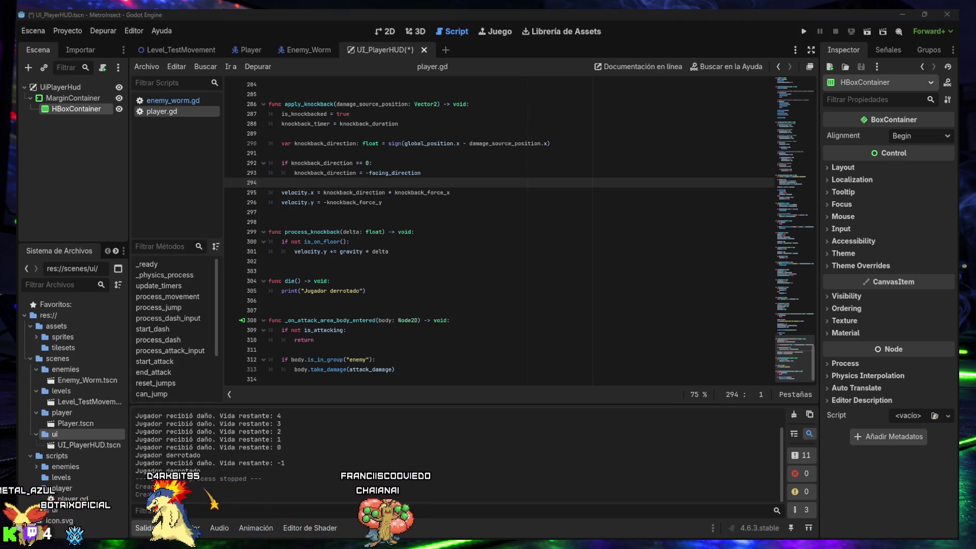
right_click(61, 110)
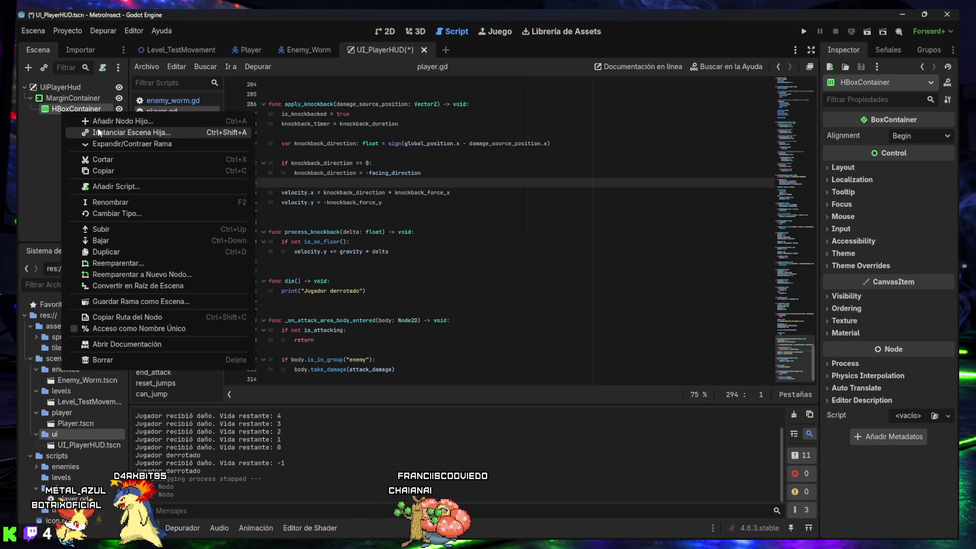
left_click(103, 121)
type("TextureRect")
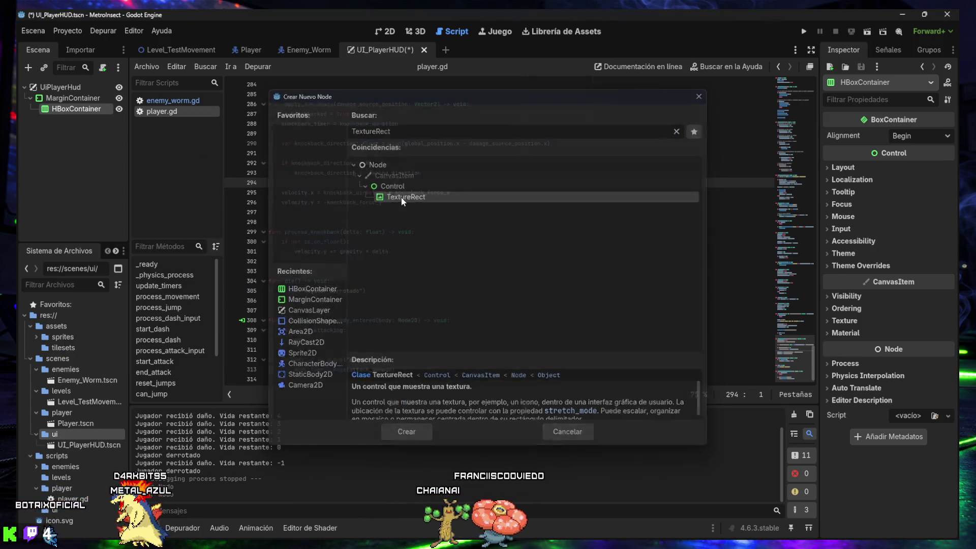
double_click(401, 197)
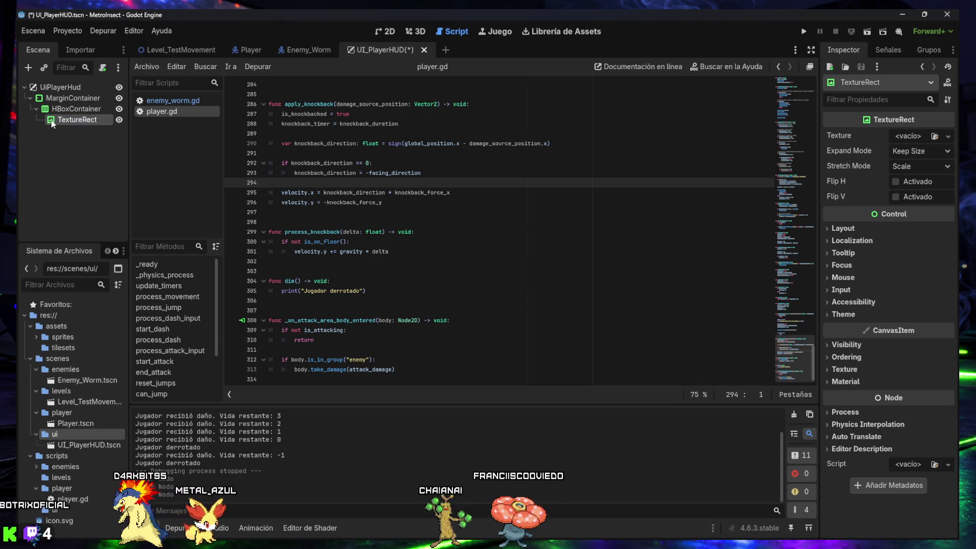
- Duplicate the TextureRect into five copies and rename the first three Heart1, Heart2 and Heart3
key("ctrl+d")
key("ctrl+d")
key("ctrl+d")
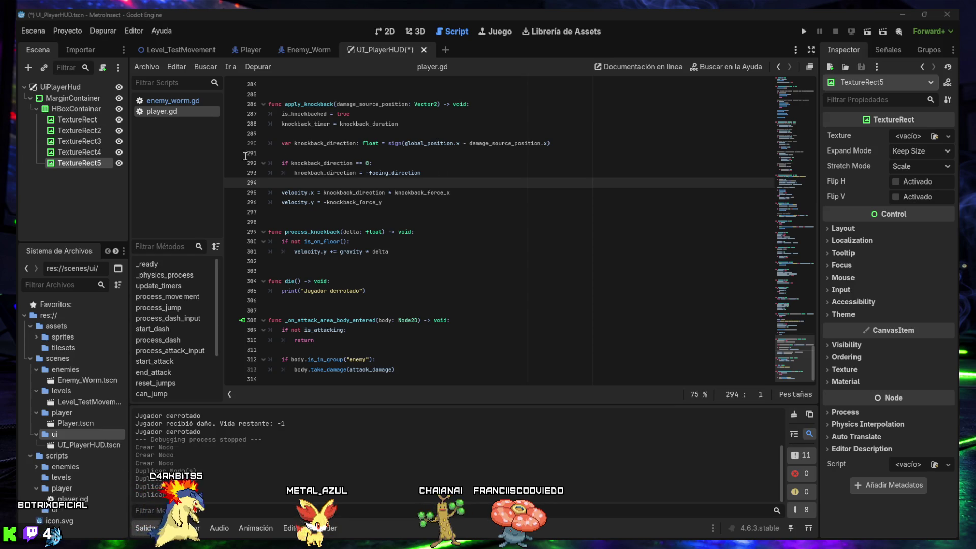
double_click(66, 121)
type("Heart1")
key("Return")
double_click(77, 131)
type("Heart1")
key("BackSpace")
type("2")
key("Return")
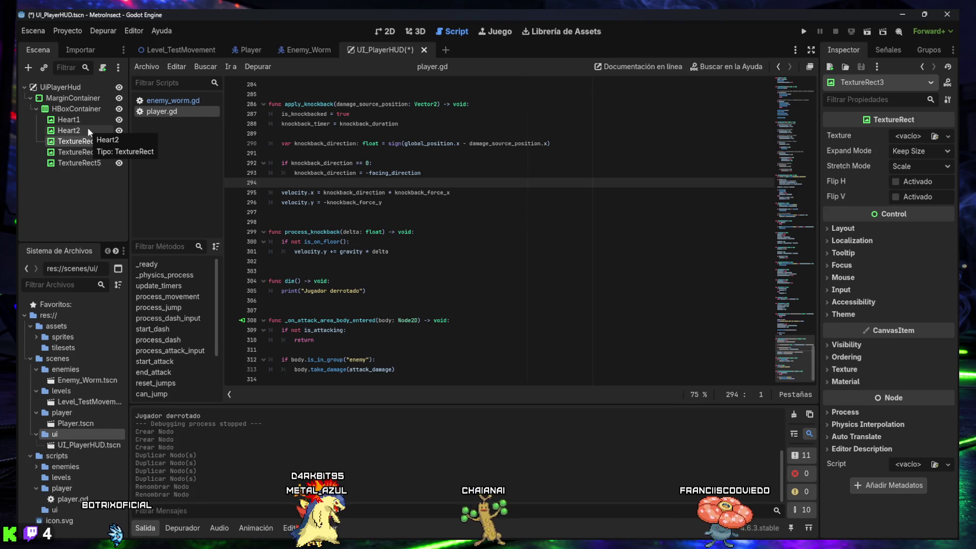
key("F2")
type("Heart1")
key("BackSpace")
type("3")
key("Return")
- Rename the fourth and fifth texture nodes Heart4 and Heart5
key("Down")
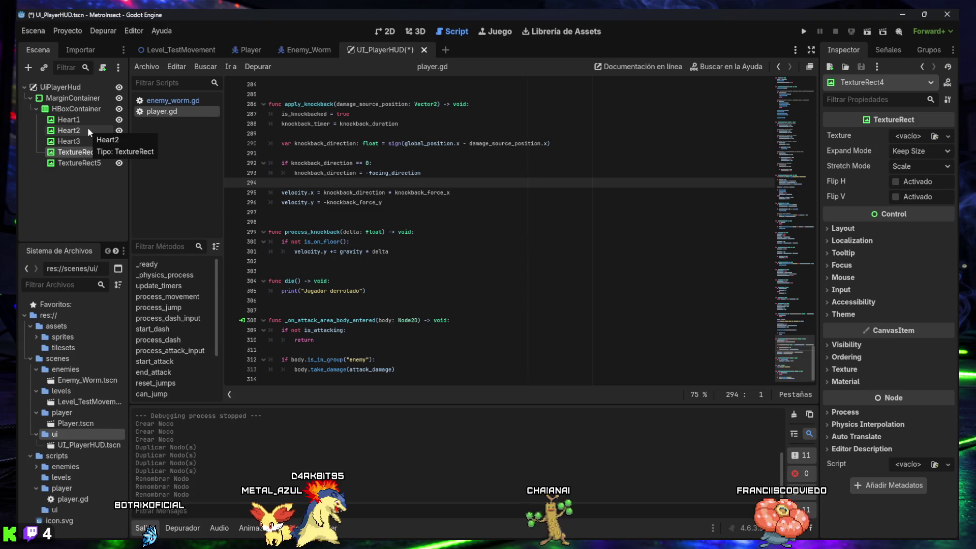
key("F2")
type("Heart1")
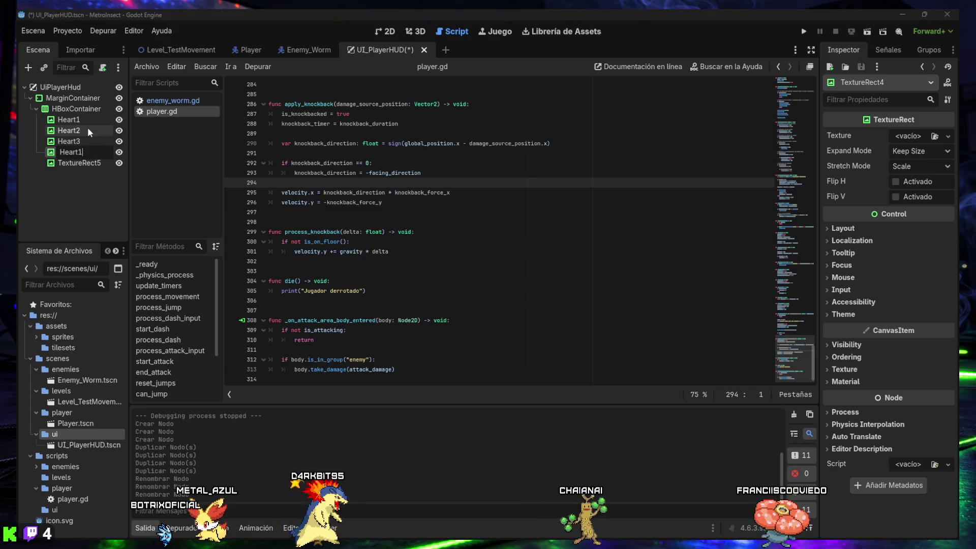
key("BackSpace")
type("4")
key("Return")
key("Down")
key("F2")
type("Heart1")
key("BackSpace")
type("5")
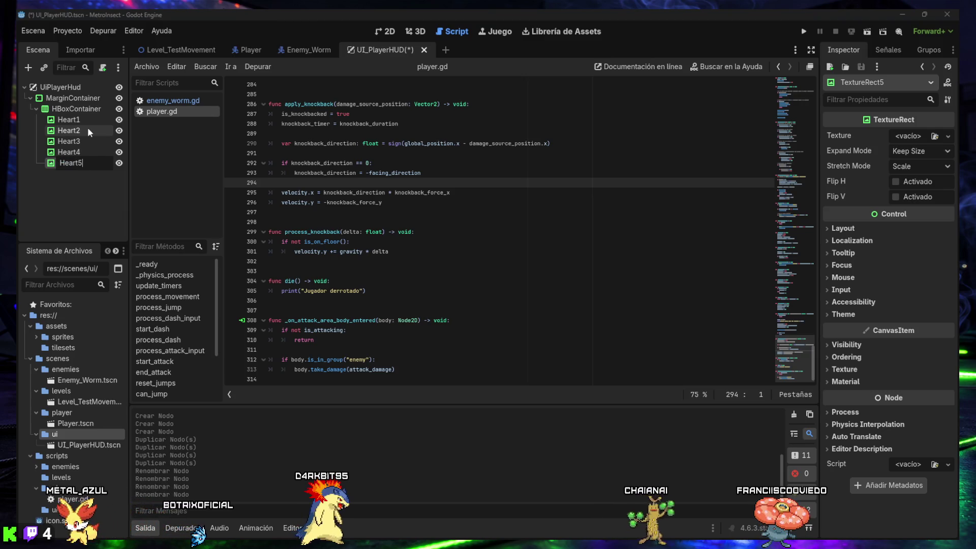
key("Return")
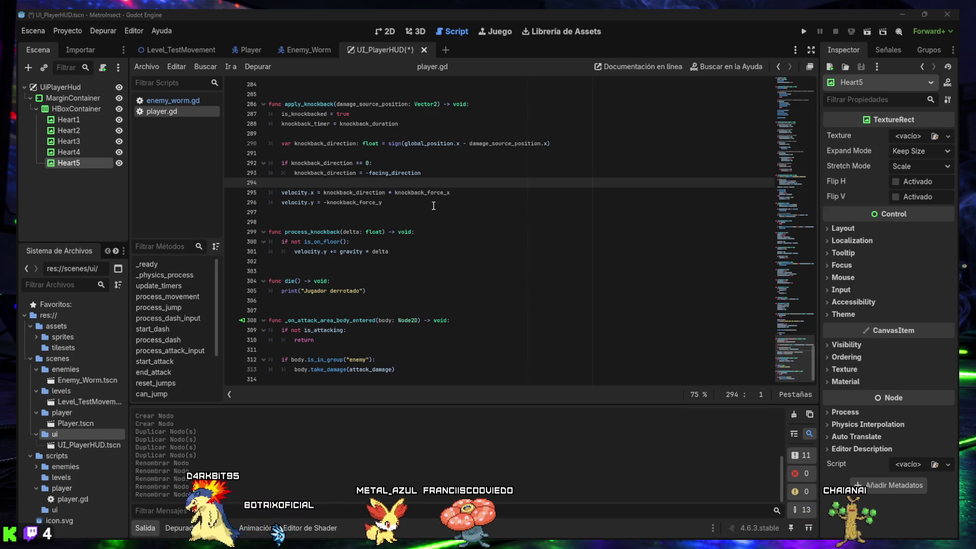
left_click(56, 87)
- Rename the root node from UiPlayerHud to UI_PlayerHUD
double_click(54, 88)
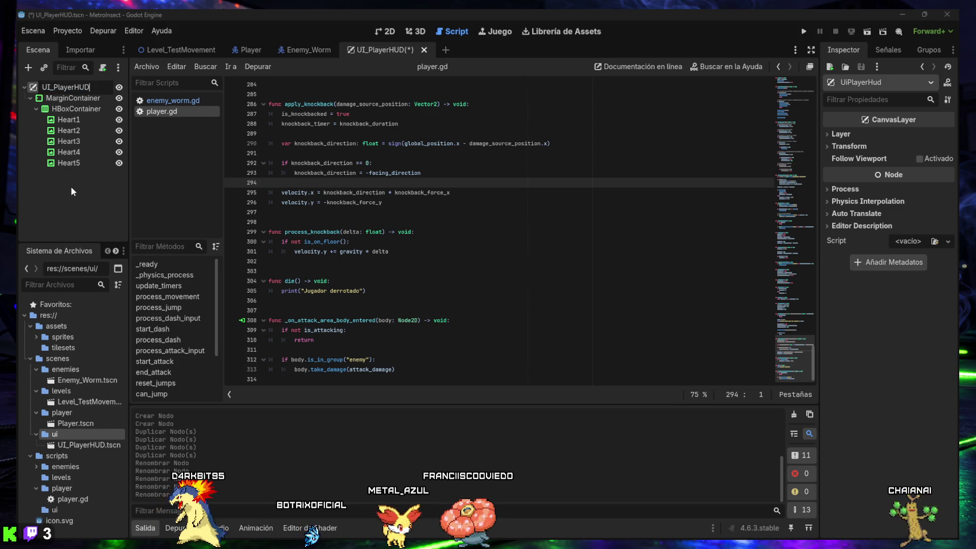
key("Return")
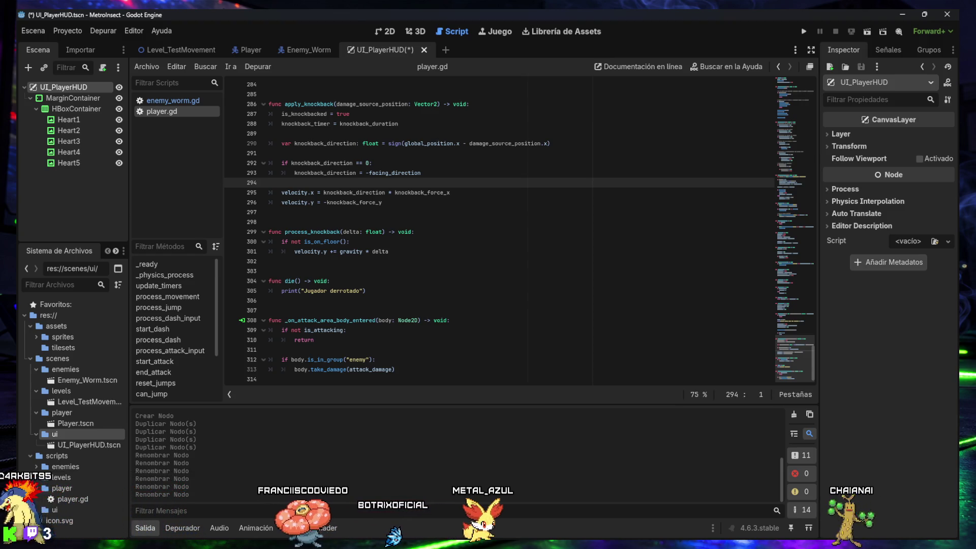
left_click(57, 99)
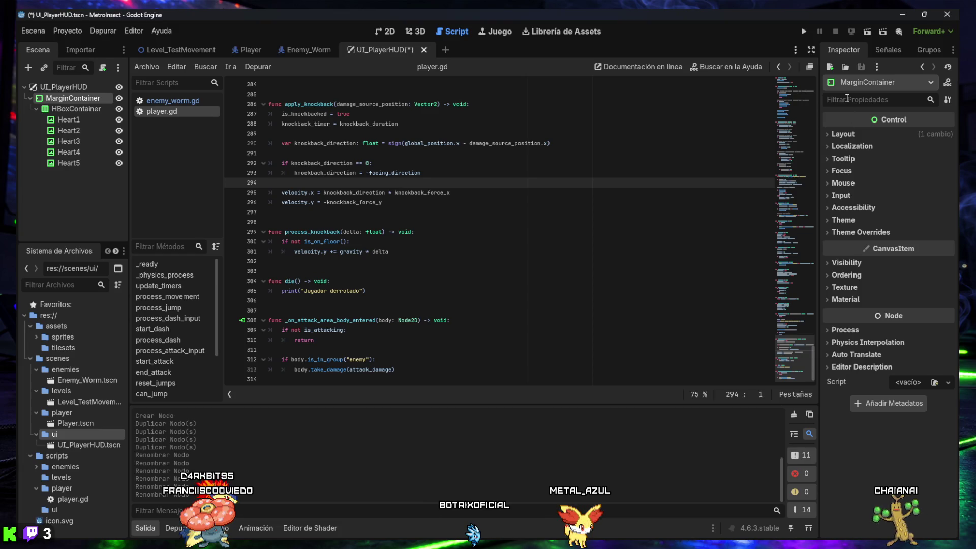
- Keep the MarginContainer's anchors preset at top-left and check its transform: position 0, 0, size 40 × 40
type("anchor")
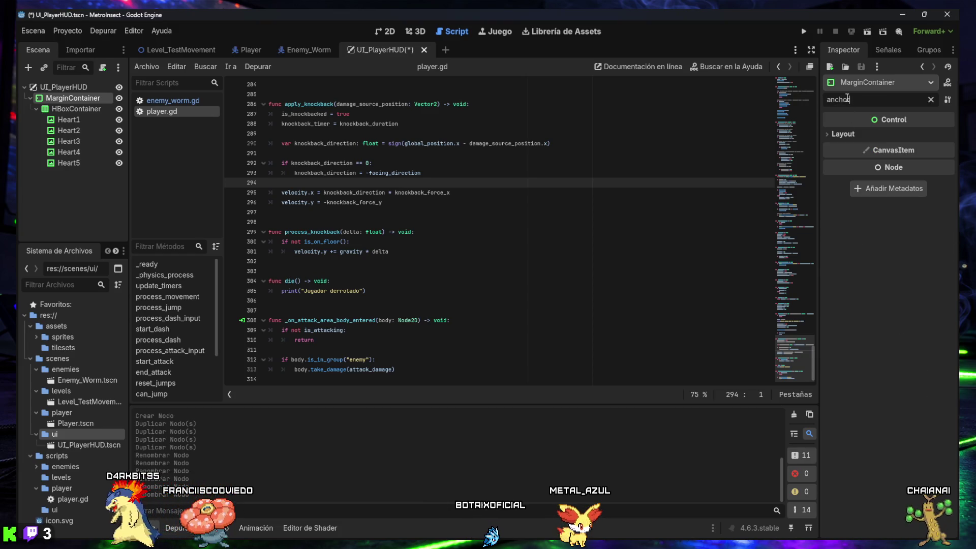
left_click(842, 134)
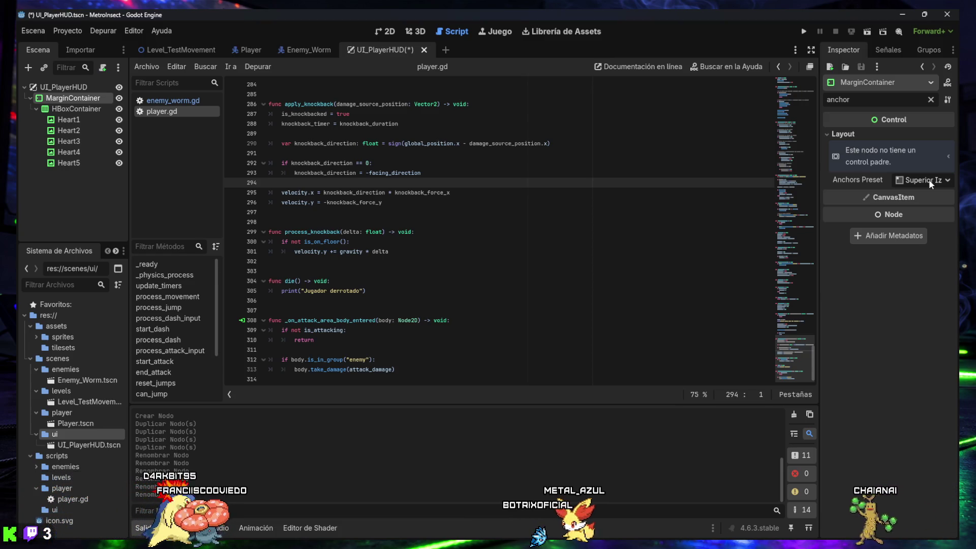
left_click(945, 180)
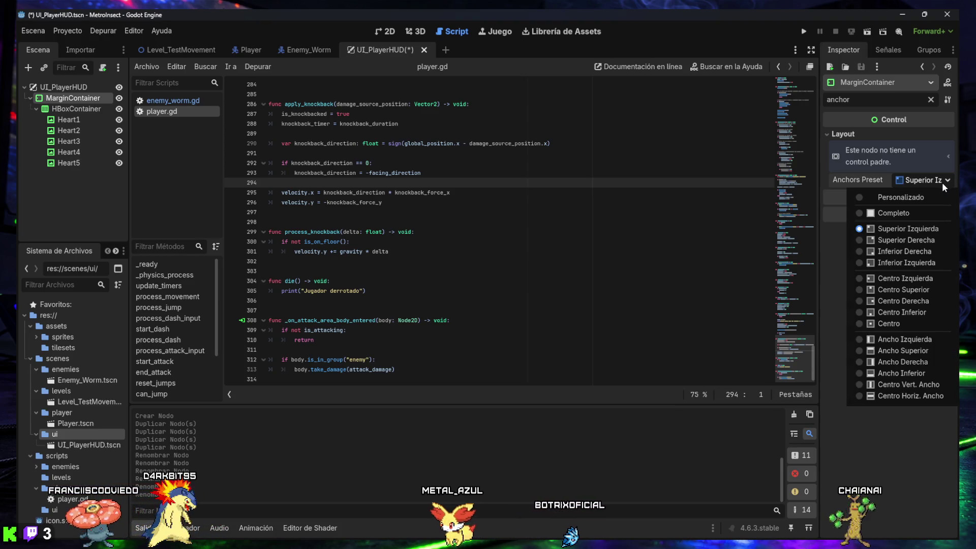
left_click(894, 460)
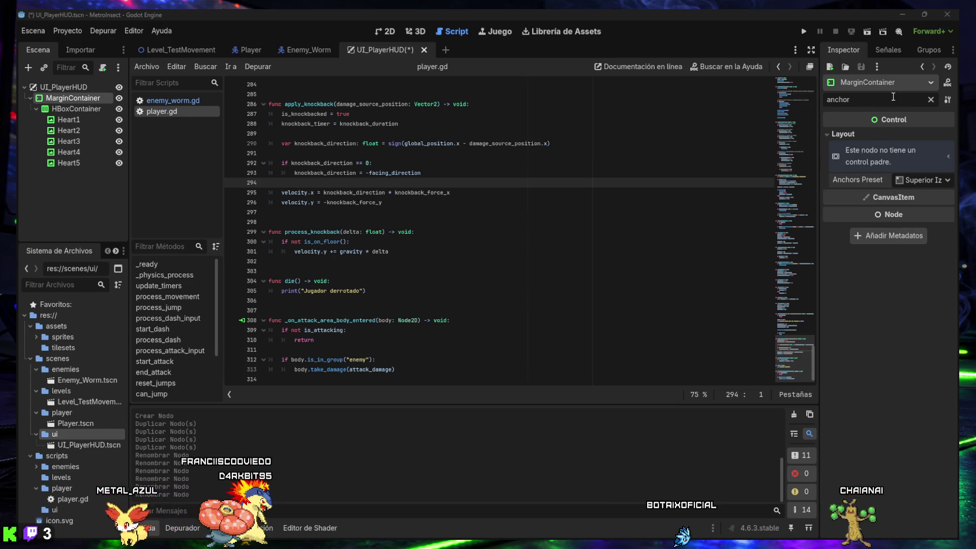
left_click(931, 100)
type("offset")
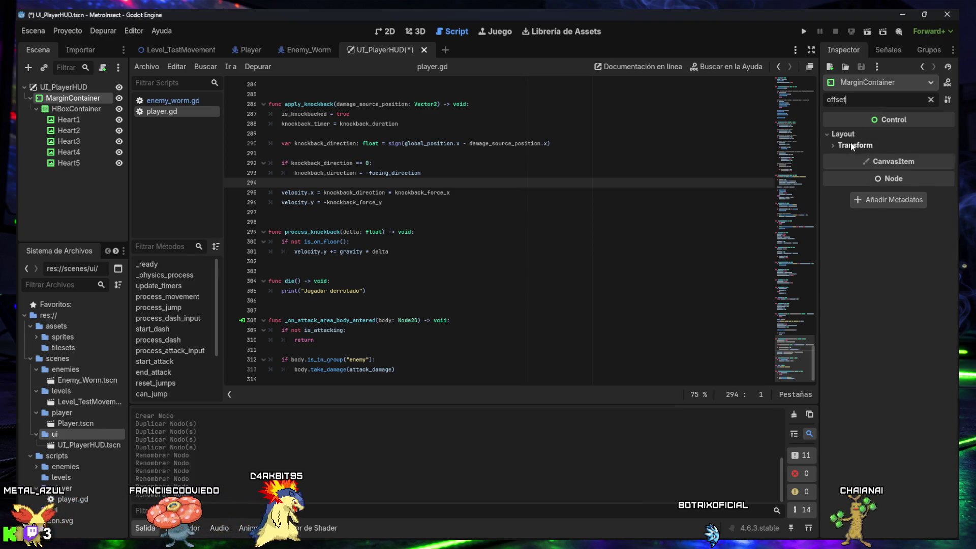
left_click(852, 146)
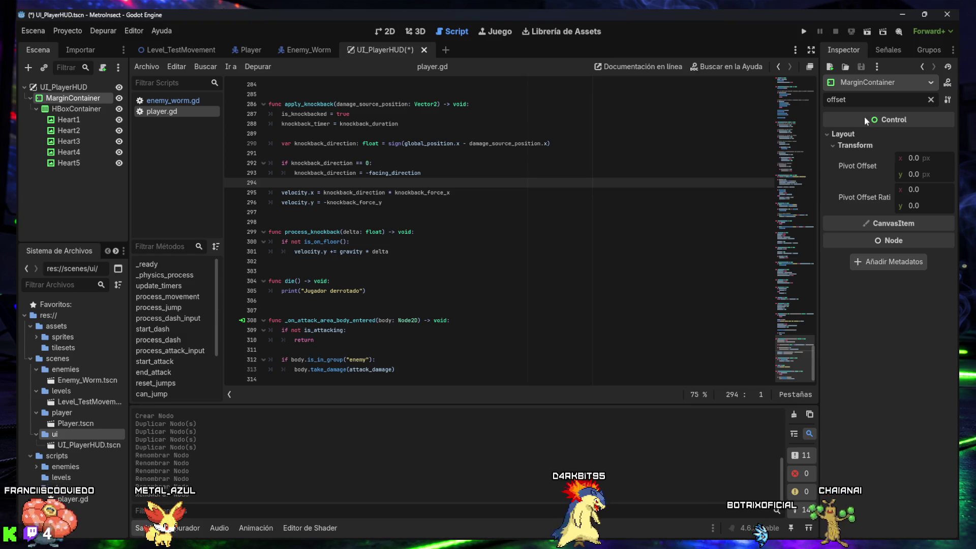
left_click(931, 100)
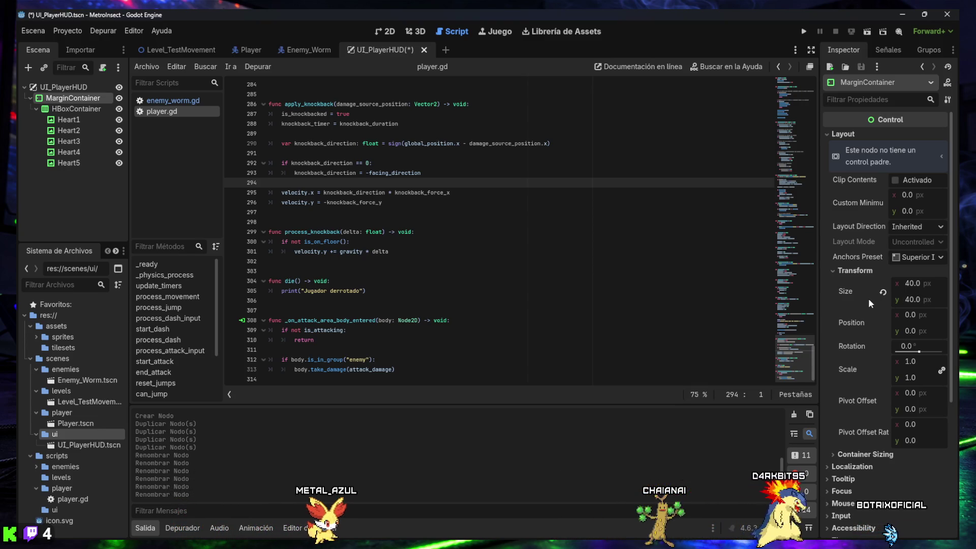
- Look over the MarginContainer's size and anchor properties in the Inspector before moving to Heart1
mouse_move(868, 299)
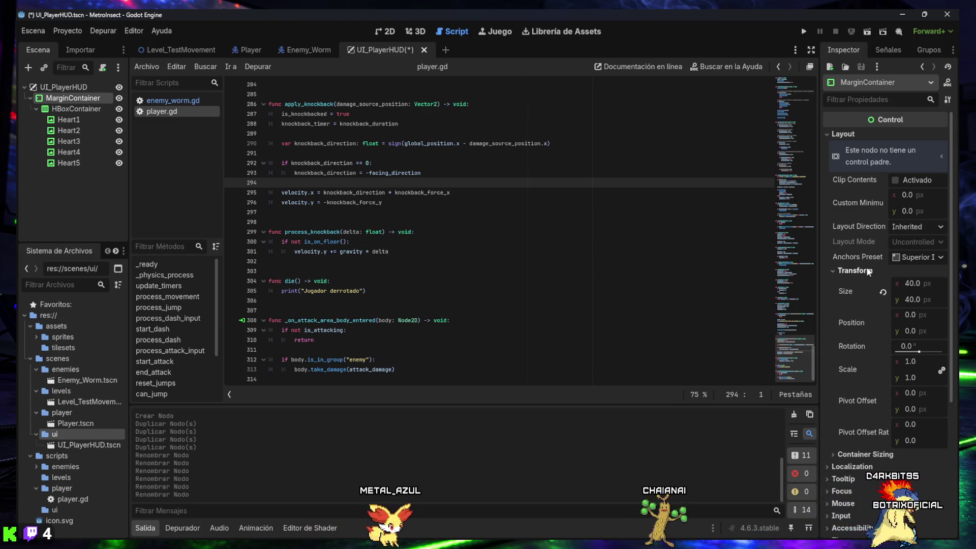
mouse_move(865, 260)
scroll(859, 272, "down", 4)
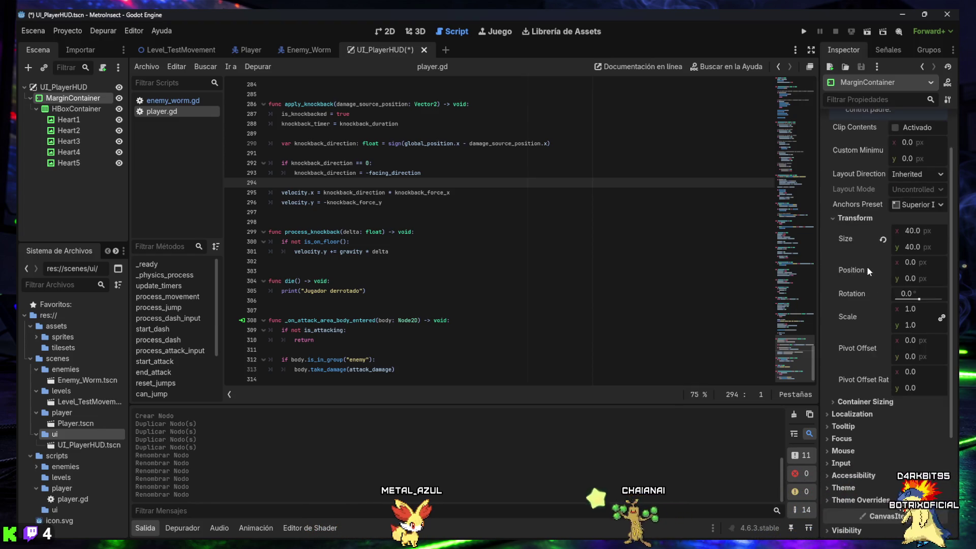
scroll(849, 355, "down", 4)
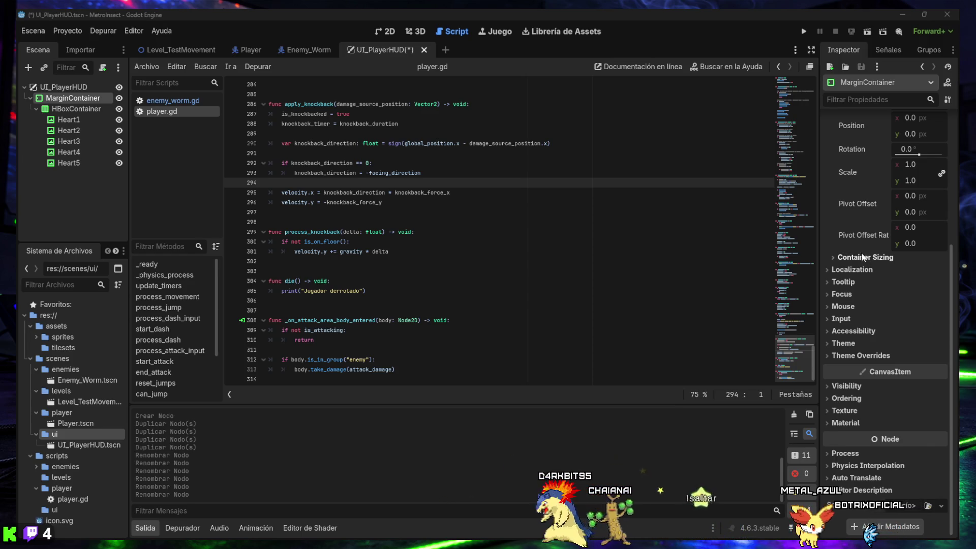
left_click(66, 120)
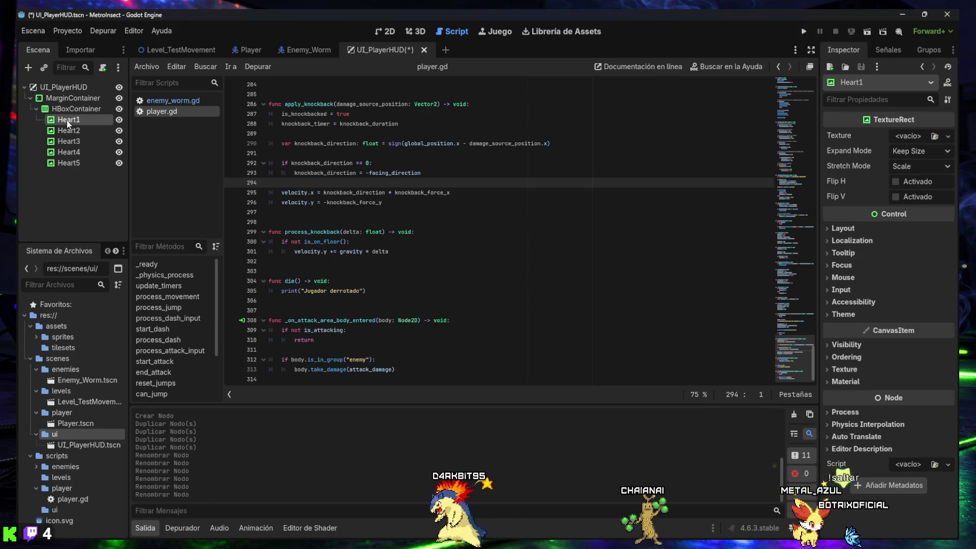
- Load vida.png as Heart1's texture and view the red heart in the 2D editor
left_click(934, 136)
left_click(513, 162)
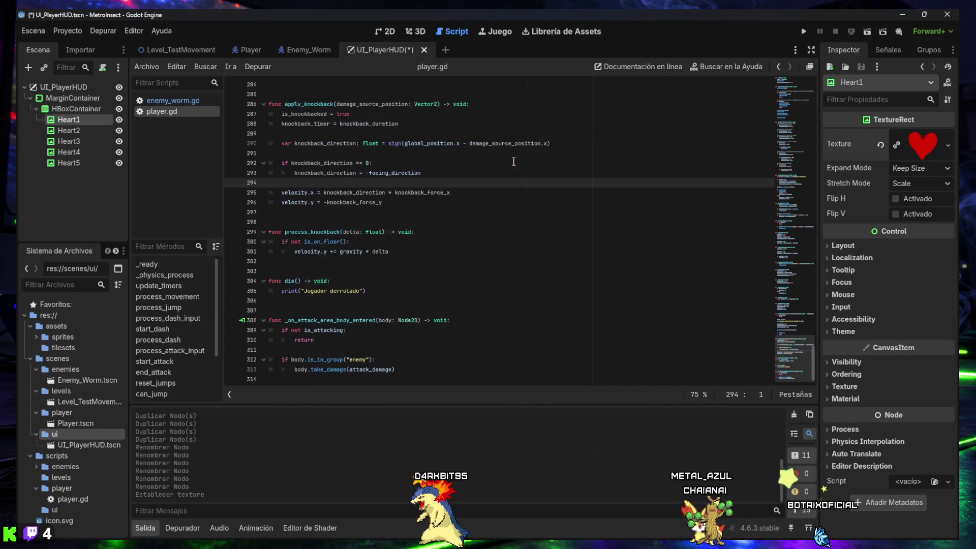
left_click(387, 32)
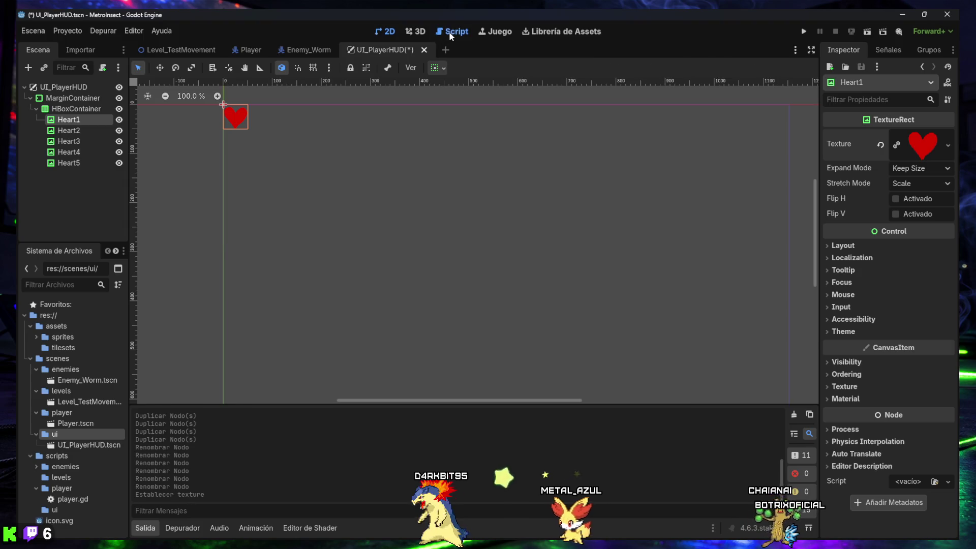
- Assign the vida.png texture to Heart2 and Heart3
left_click(446, 35)
left_click(382, 31)
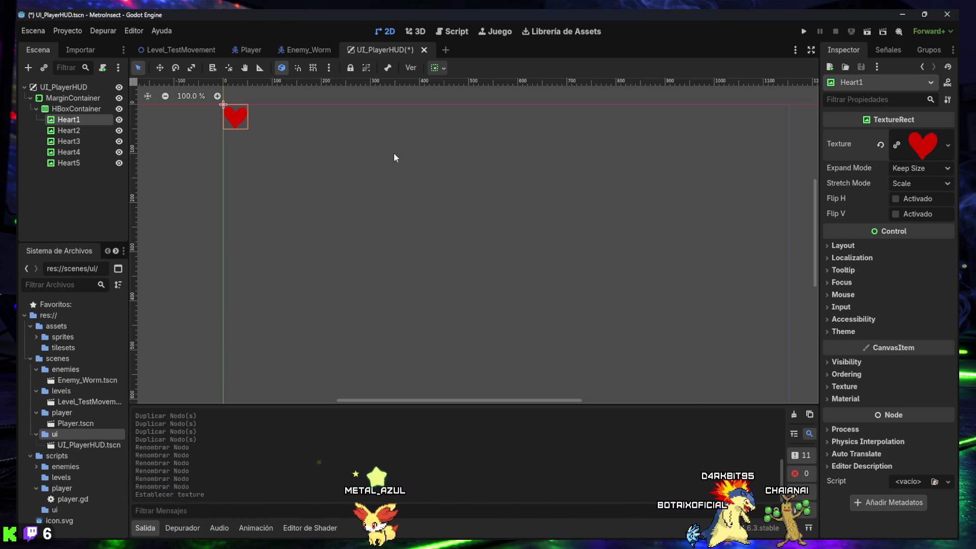
left_click(69, 131)
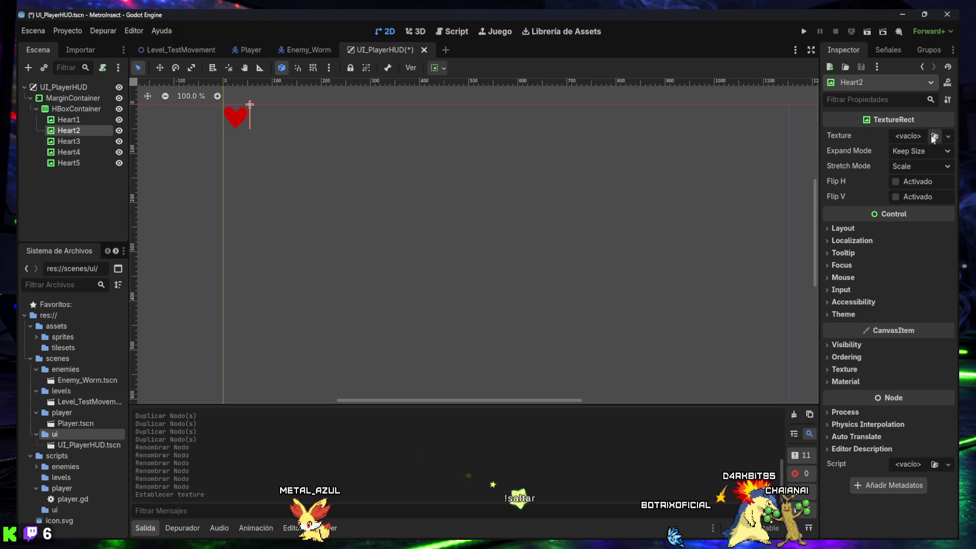
left_click(934, 135)
left_click(333, 164)
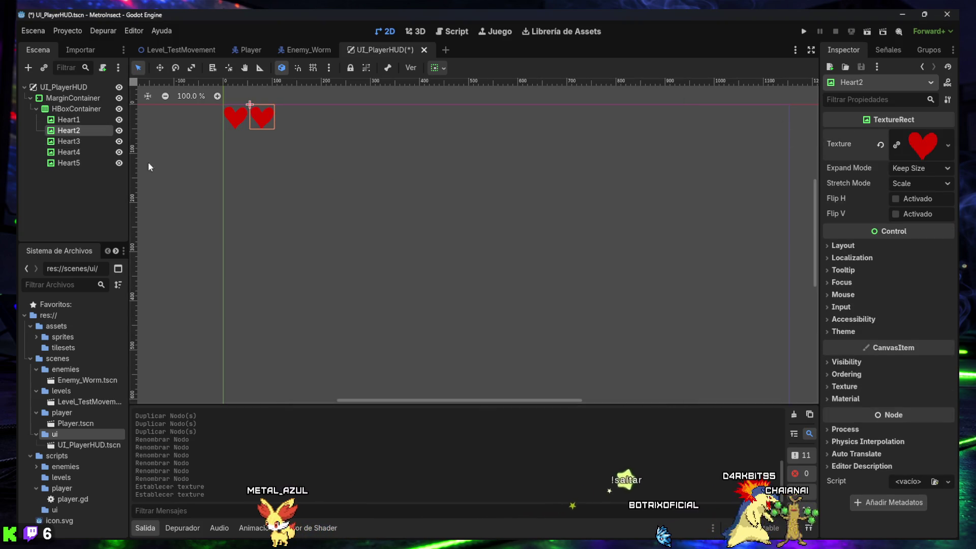
left_click(66, 142)
left_click(934, 136)
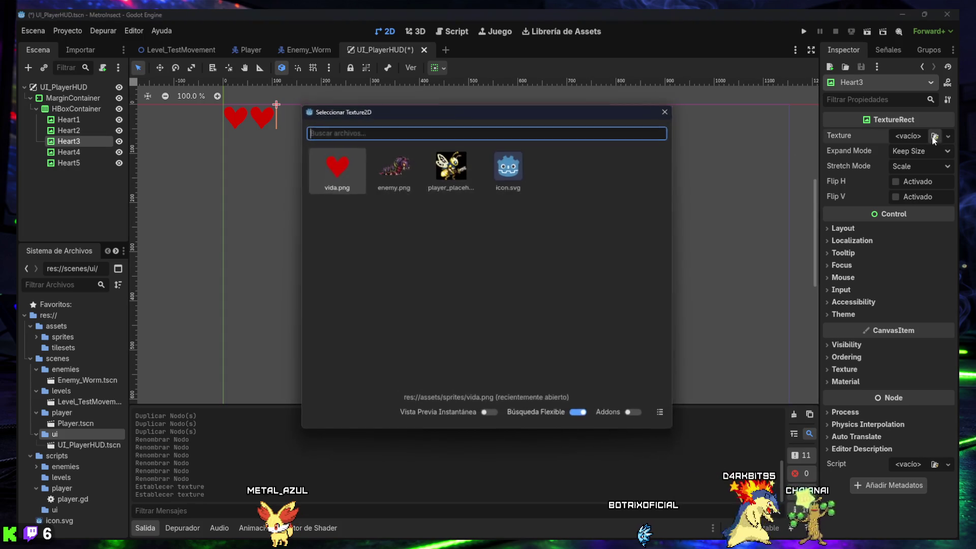
left_click(359, 178)
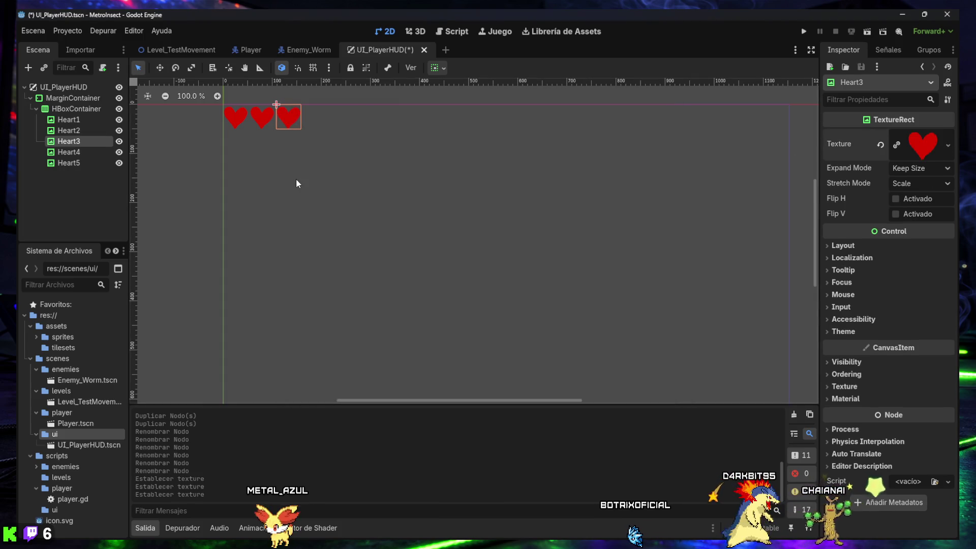
- Assign vida.png to Heart4 and Heart5, completing the row of five red hearts
left_click(62, 152)
left_click(934, 136)
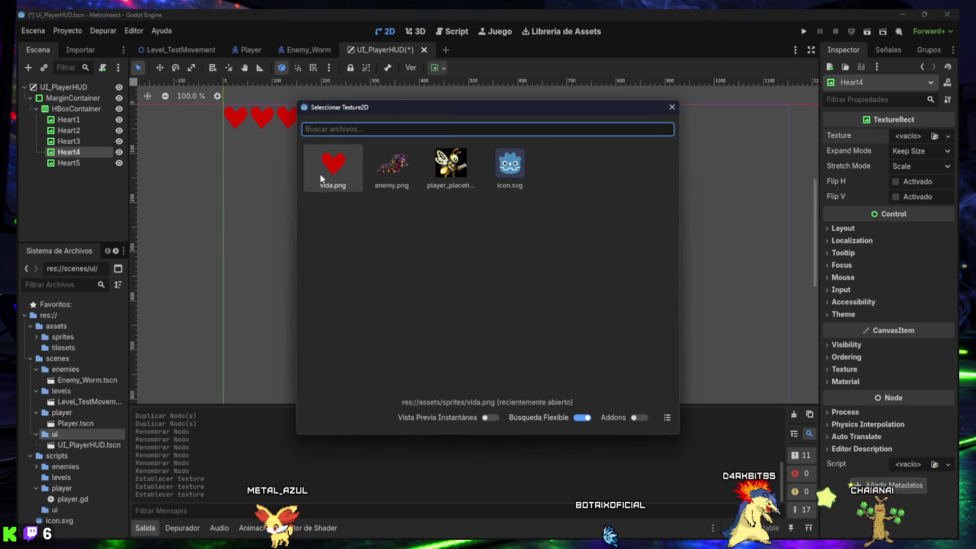
left_click(333, 165)
left_click(62, 163)
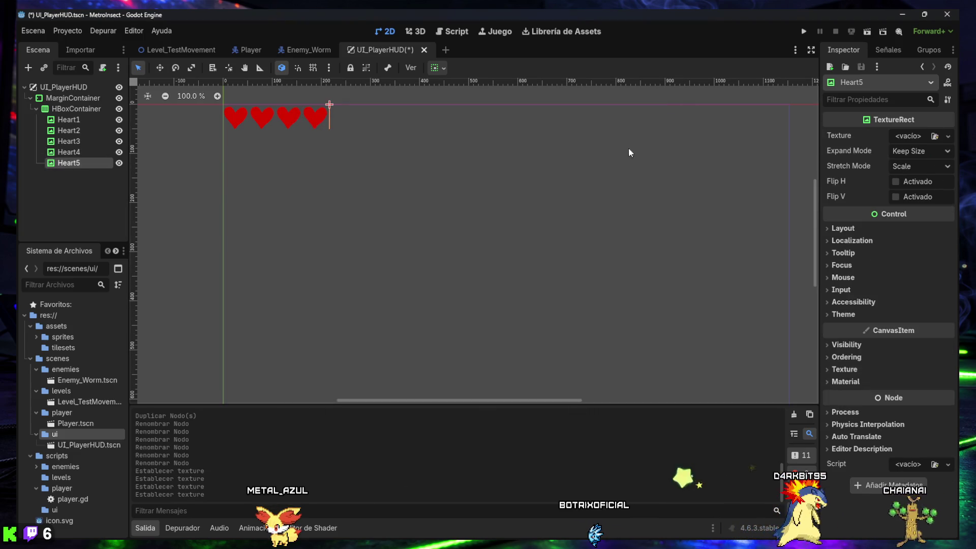
left_click(934, 137)
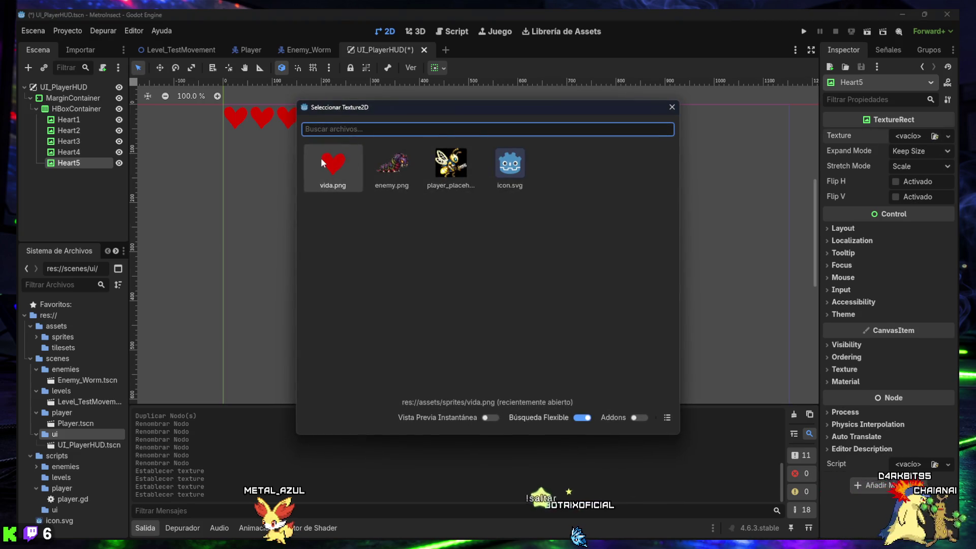
left_click(322, 161)
left_click(369, 174)
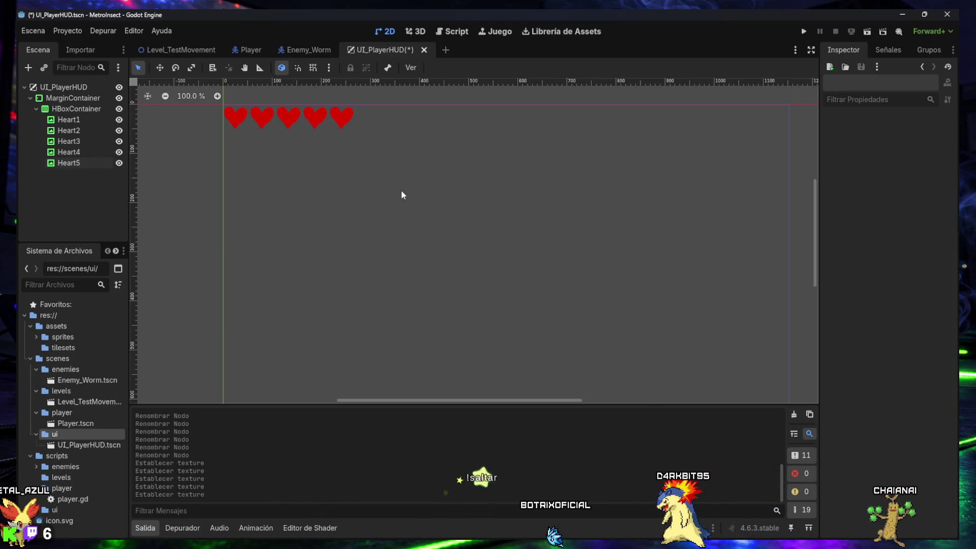
left_click(71, 120)
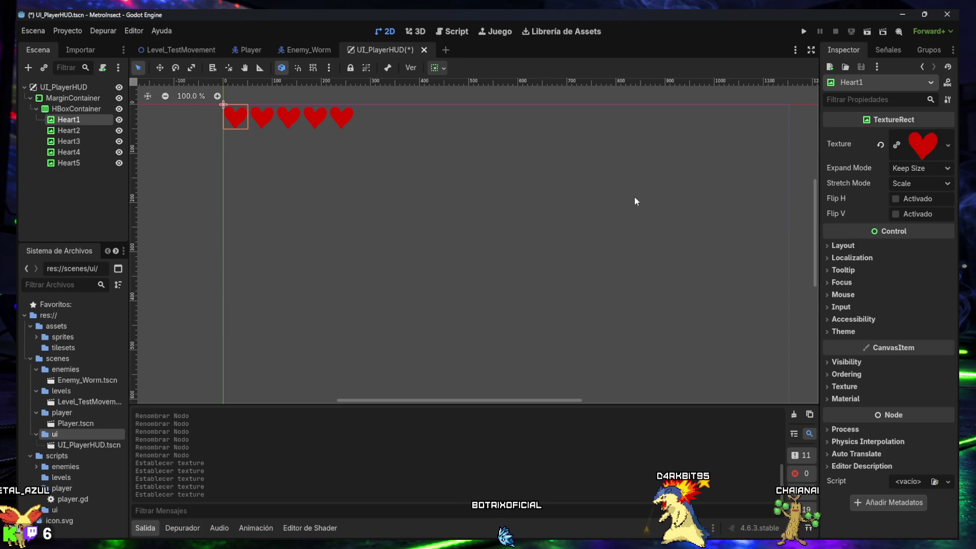
- Try Ignore Size on Heart1 and revert it, hide the output log, and save UI_PlayerHUD
left_click(945, 167)
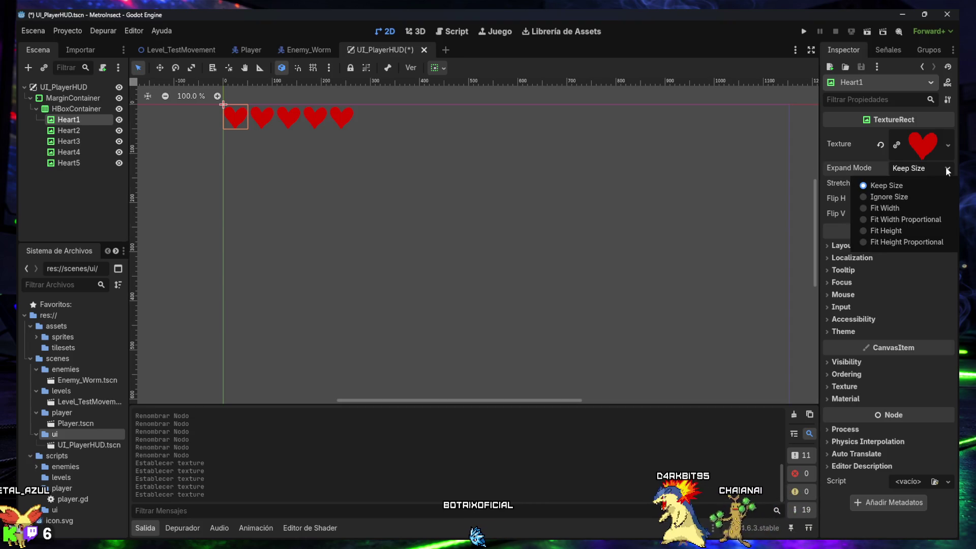
left_click(888, 199)
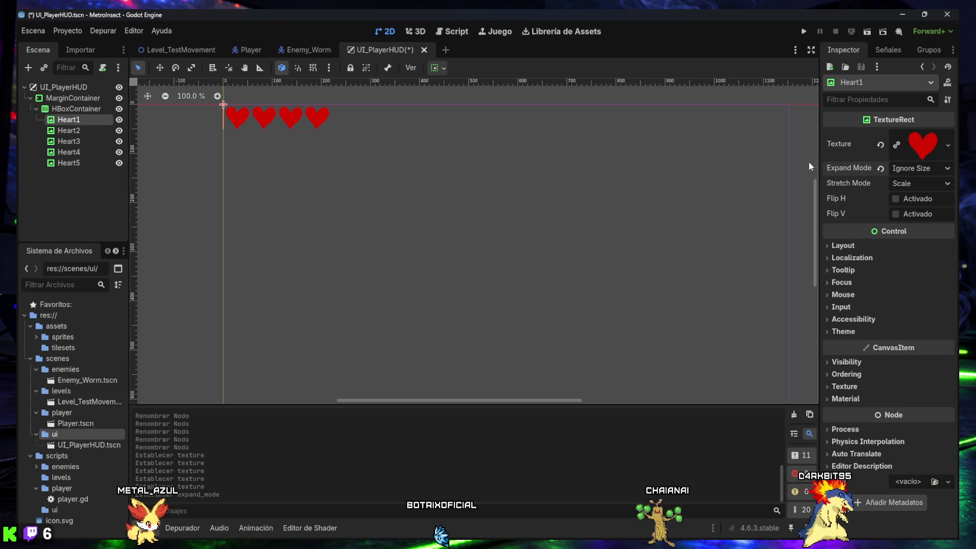
left_click(880, 168)
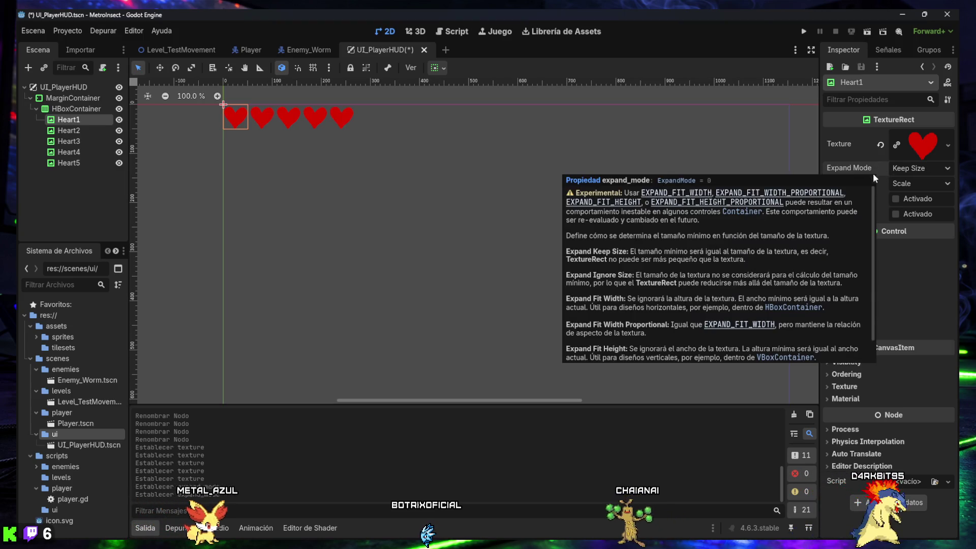
left_click(143, 529)
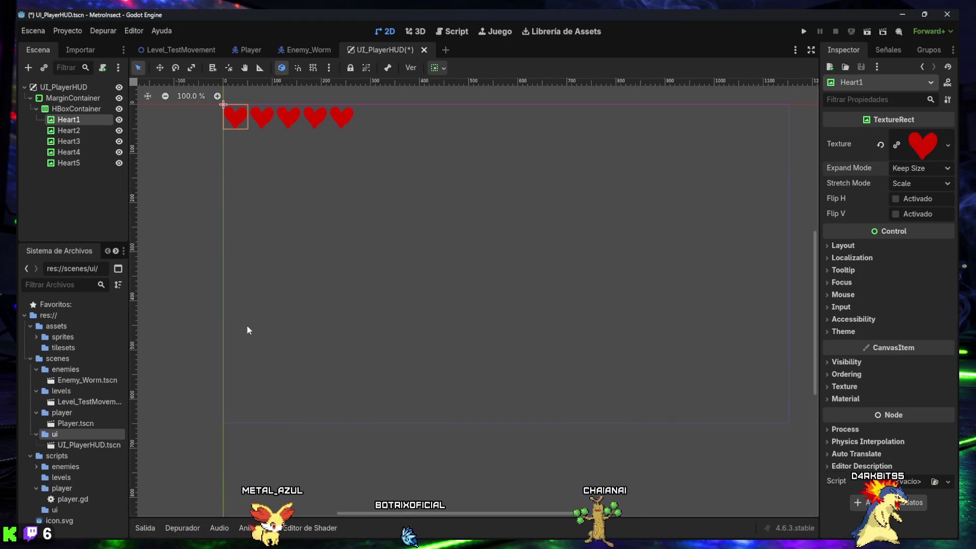
left_click(325, 164)
key("ctrl+s")
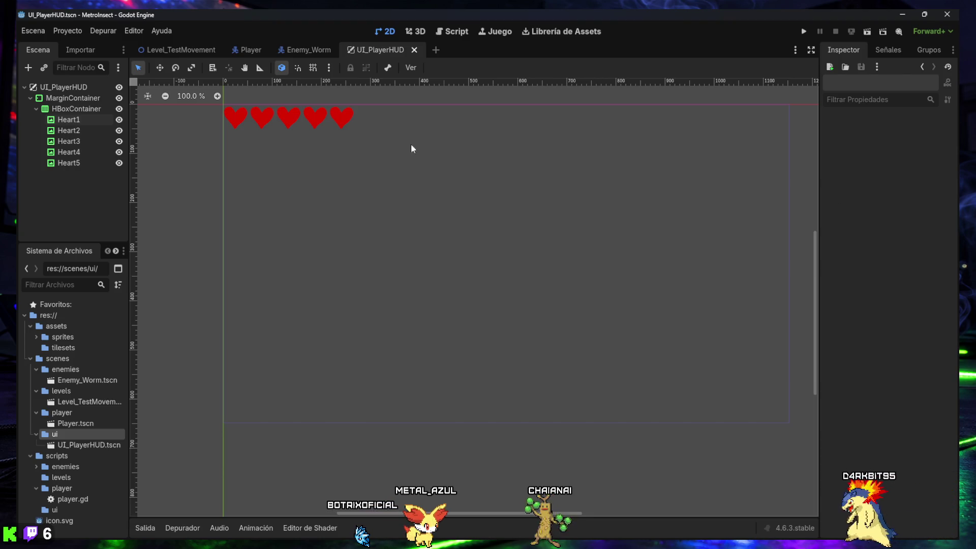
- Set Heart1's Stretch Mode to Keep Aspect Centered and Expand Mode to Ignore Size
left_click(70, 121)
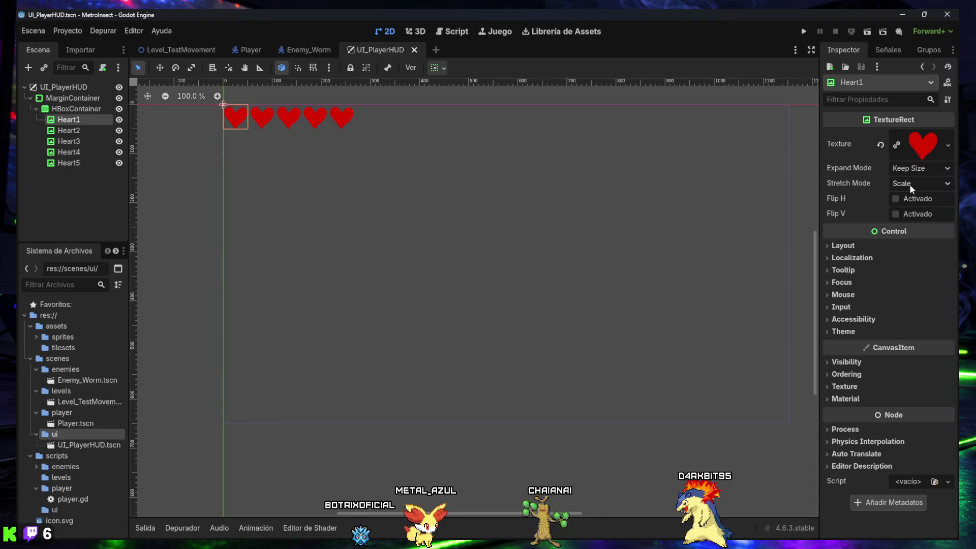
left_click(942, 181)
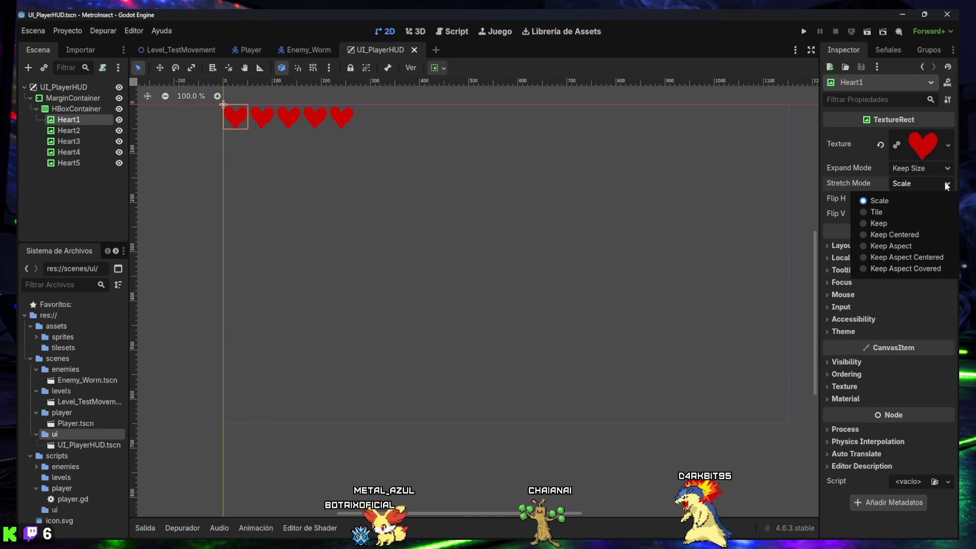
left_click(910, 257)
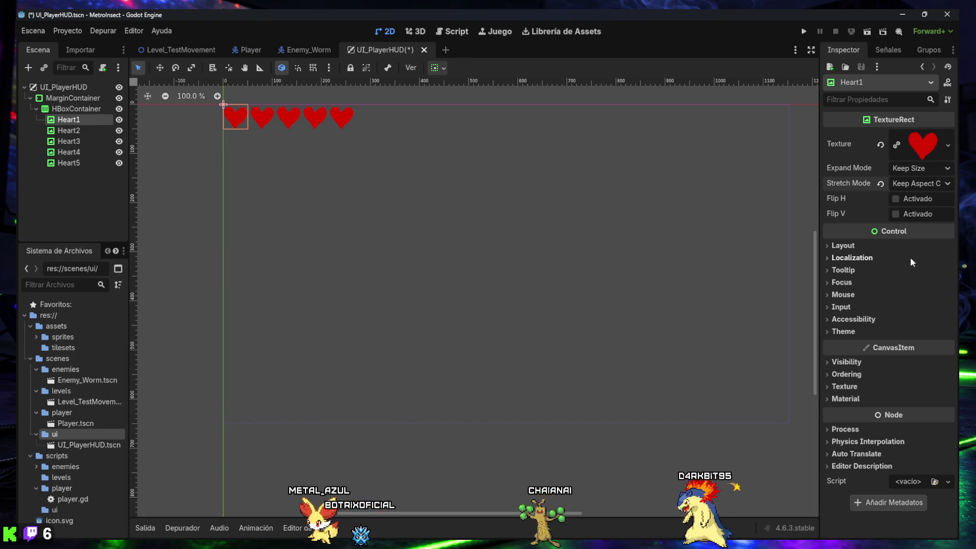
left_click(945, 169)
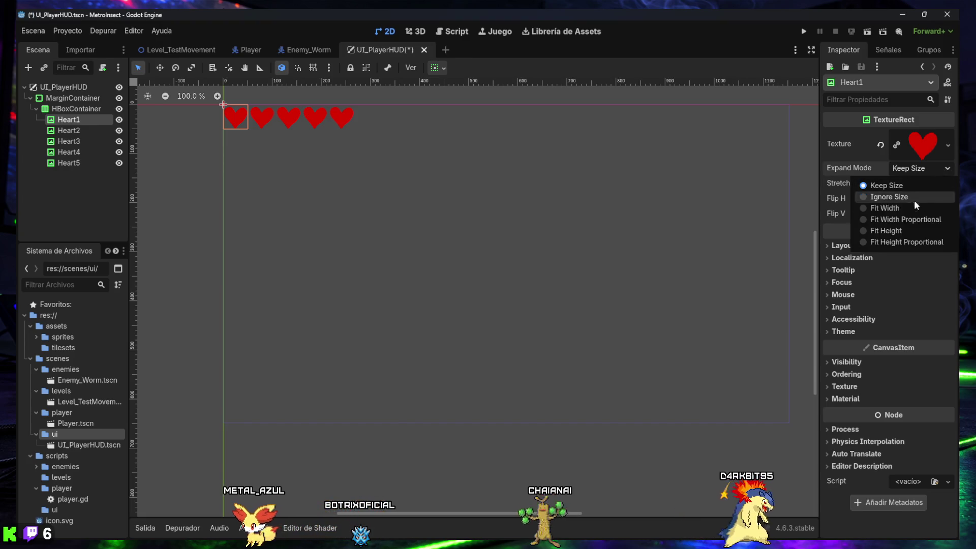
left_click(898, 197)
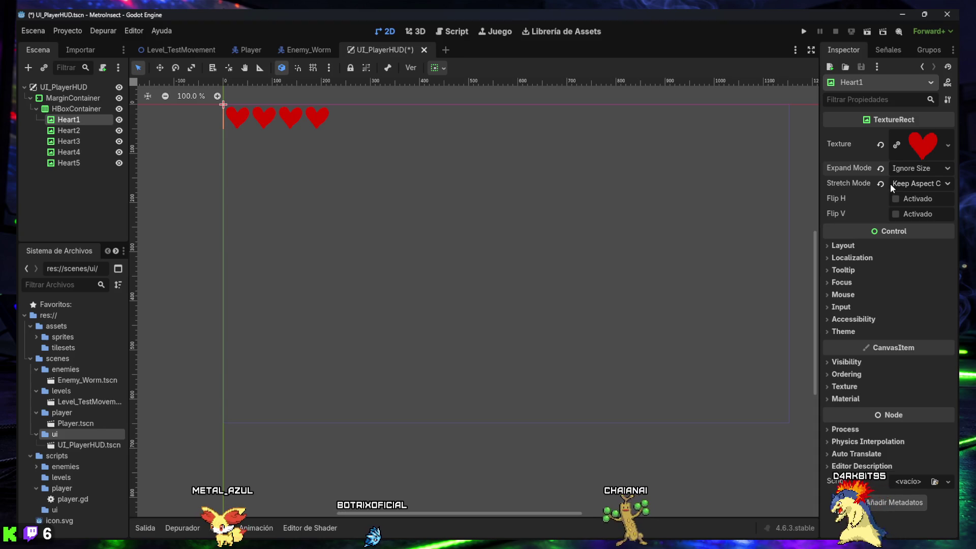
- Give Heart1 a 32 × 32 px custom minimum size under Layout
mouse_move(868, 206)
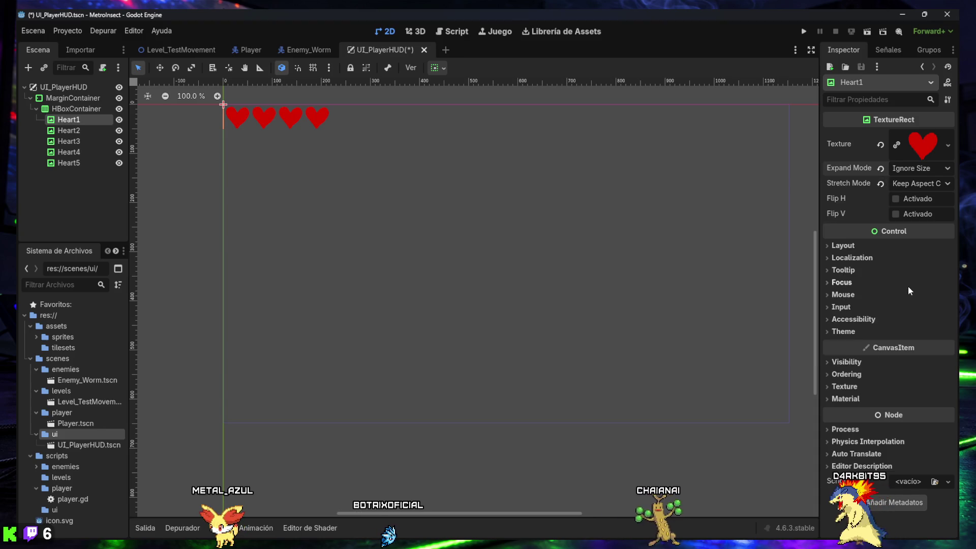
left_click(843, 246)
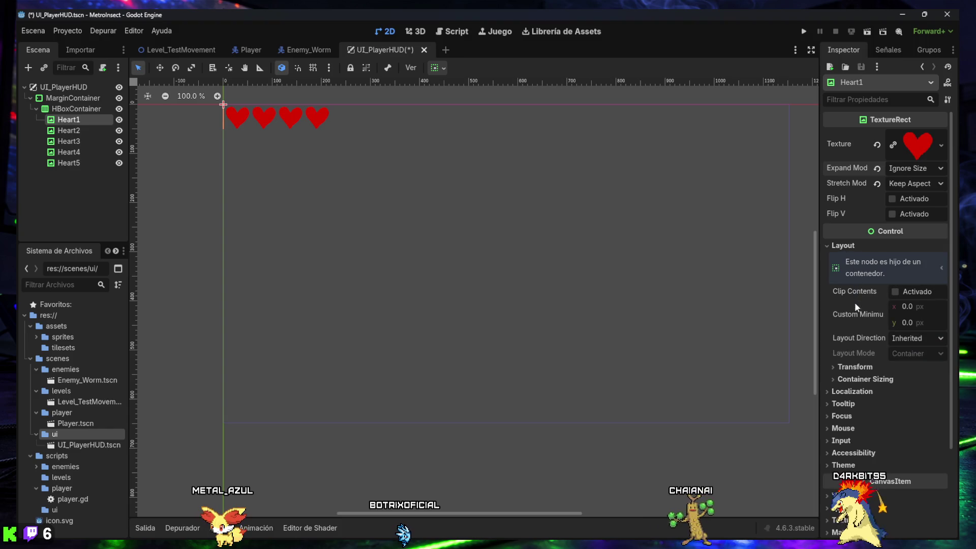
left_click(905, 307)
type("32")
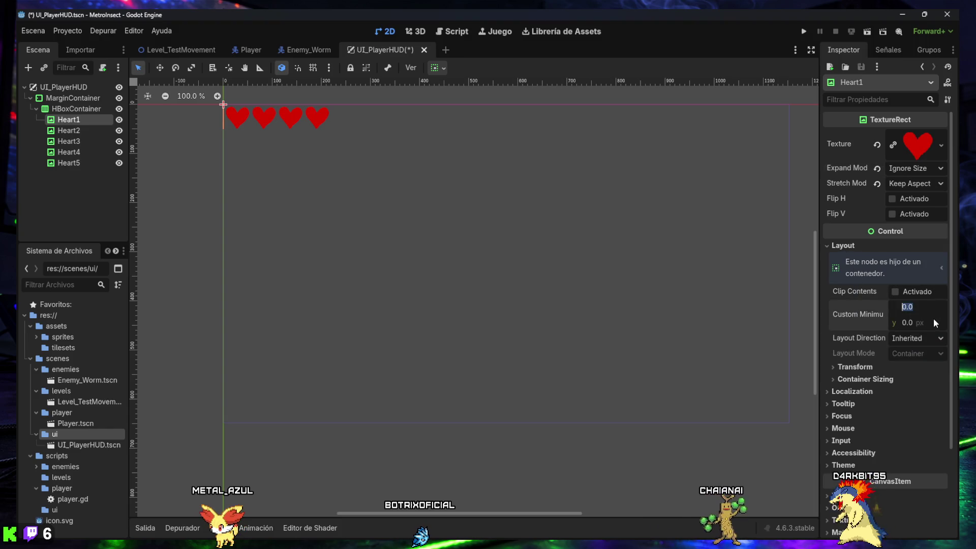
key("Tab")
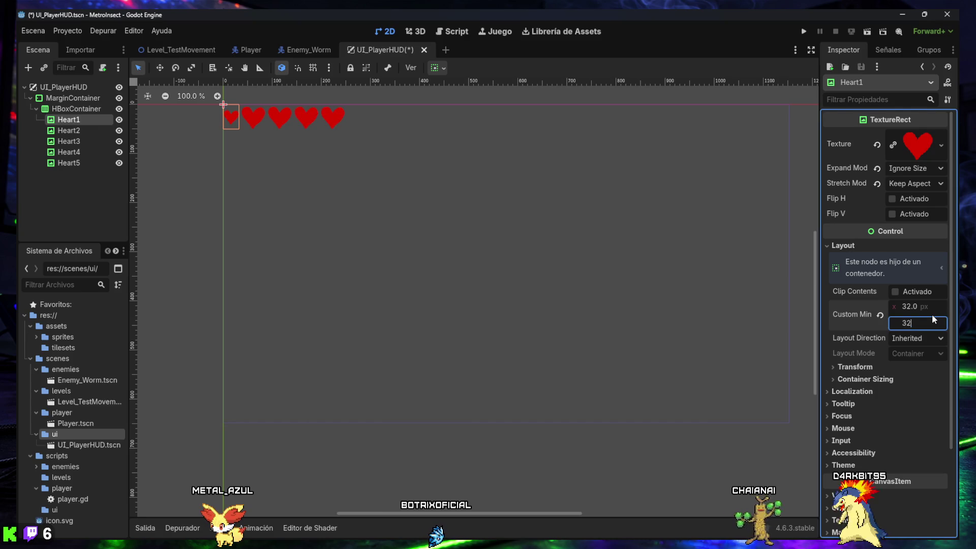
key("Return")
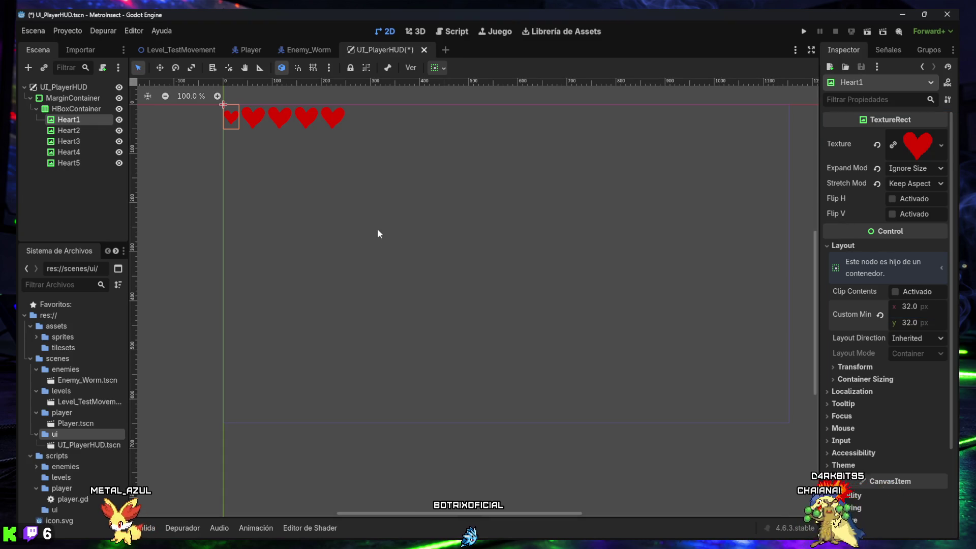
- Set Heart2 to Ignore Size and Keep Aspect Centered, with a 32 px minimum width
left_click(69, 131)
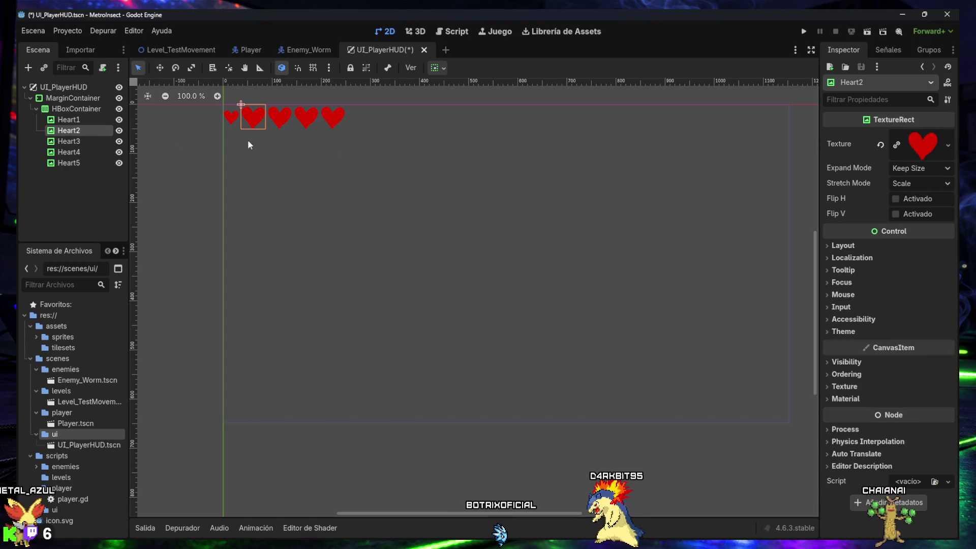
left_click(932, 169)
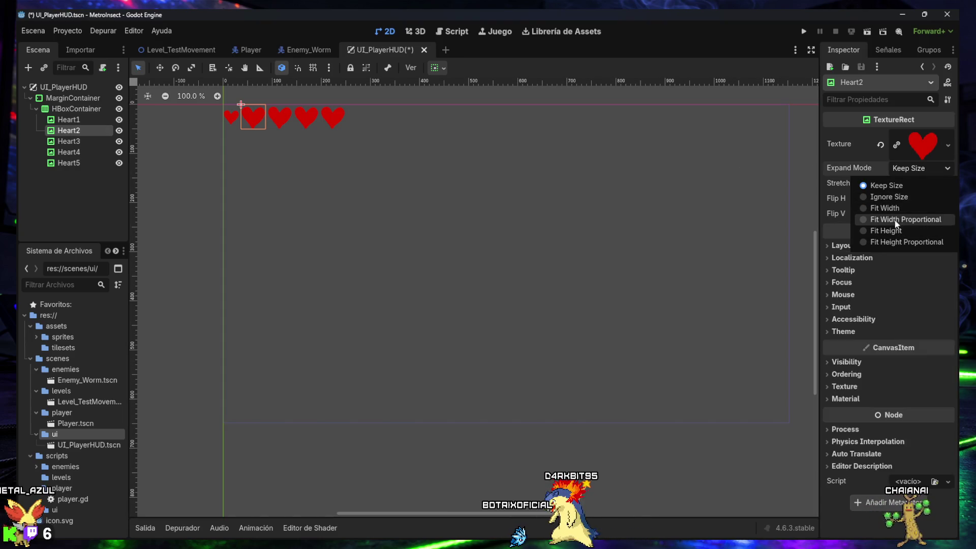
left_click(897, 198)
left_click(930, 184)
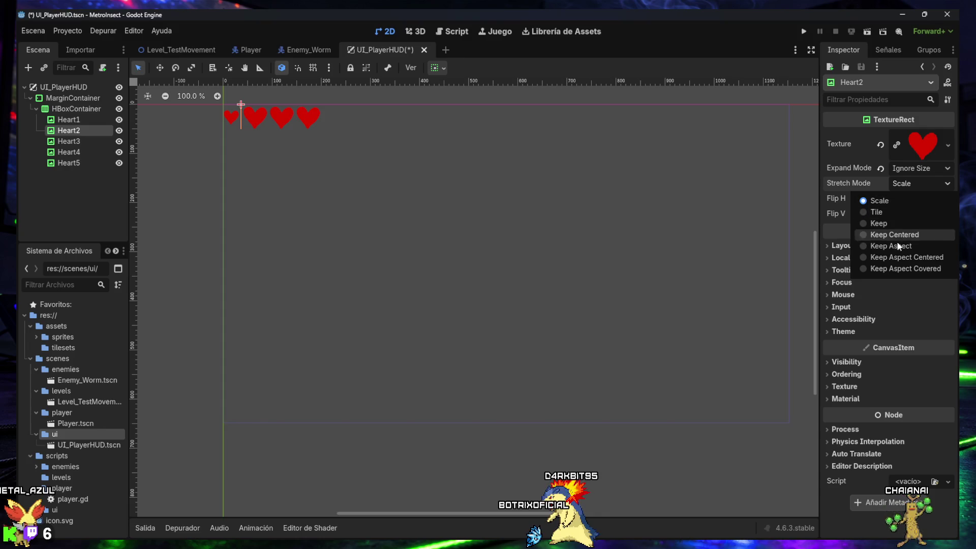
left_click(898, 258)
left_click(840, 246)
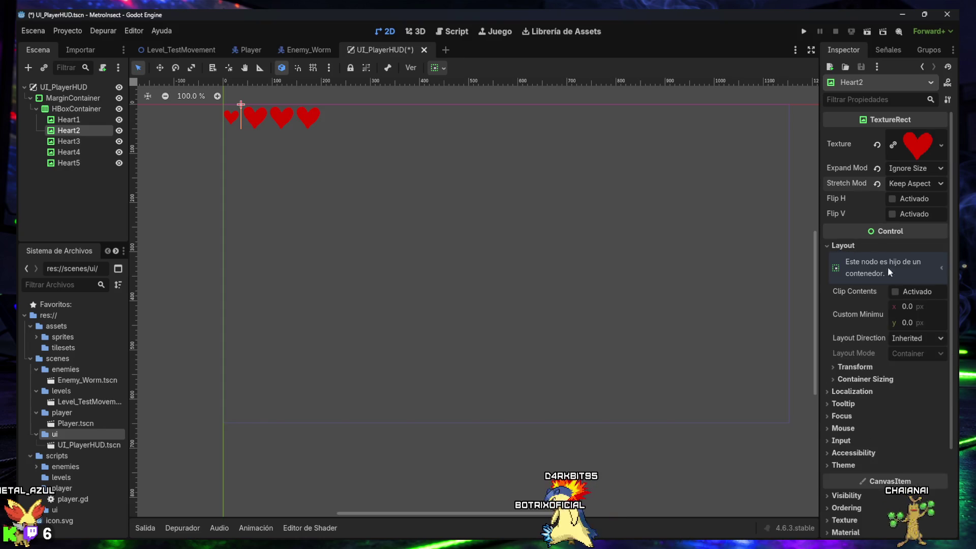
type("2")
key("Tab")
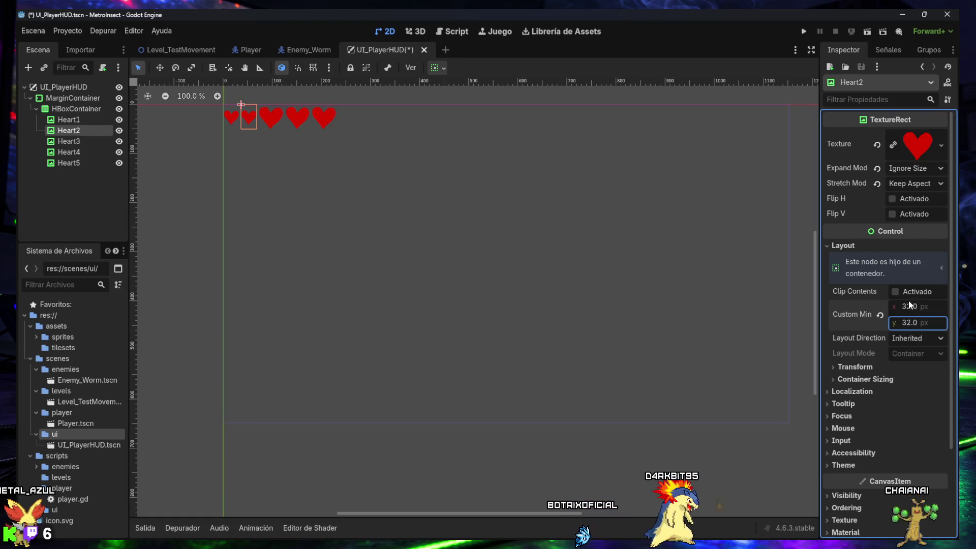
- Set Heart3 to Ignore Size with a 32 px minimum width
left_click(69, 141)
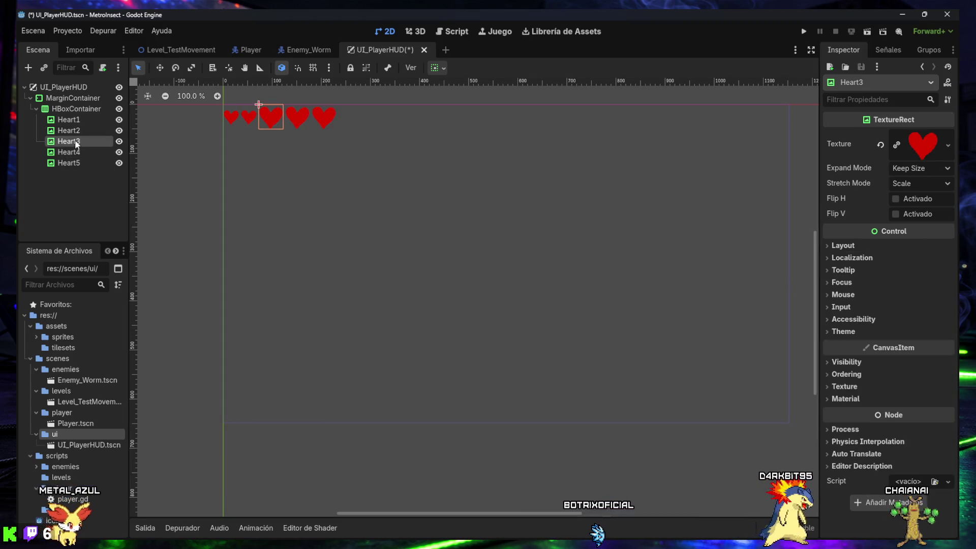
left_click(922, 169)
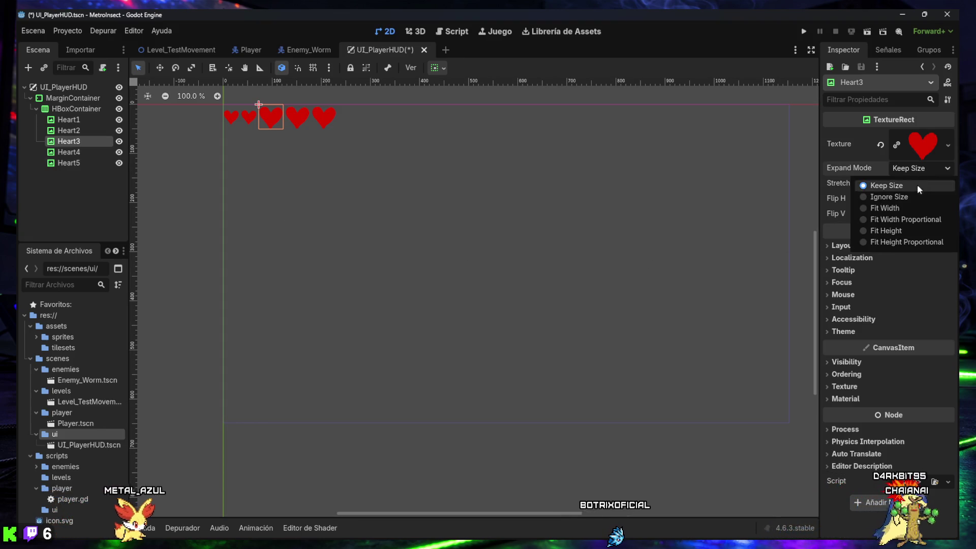
left_click(893, 198)
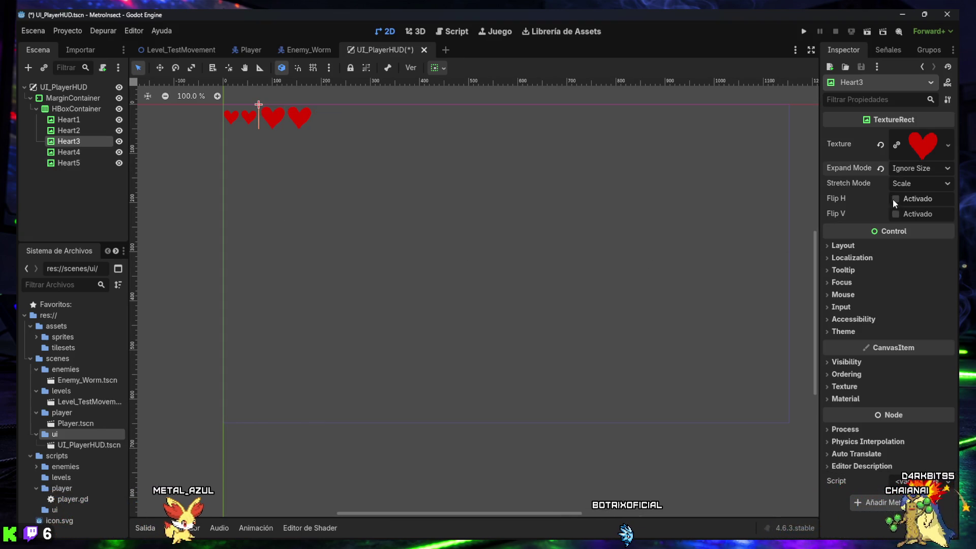
left_click(919, 184)
left_click(839, 247)
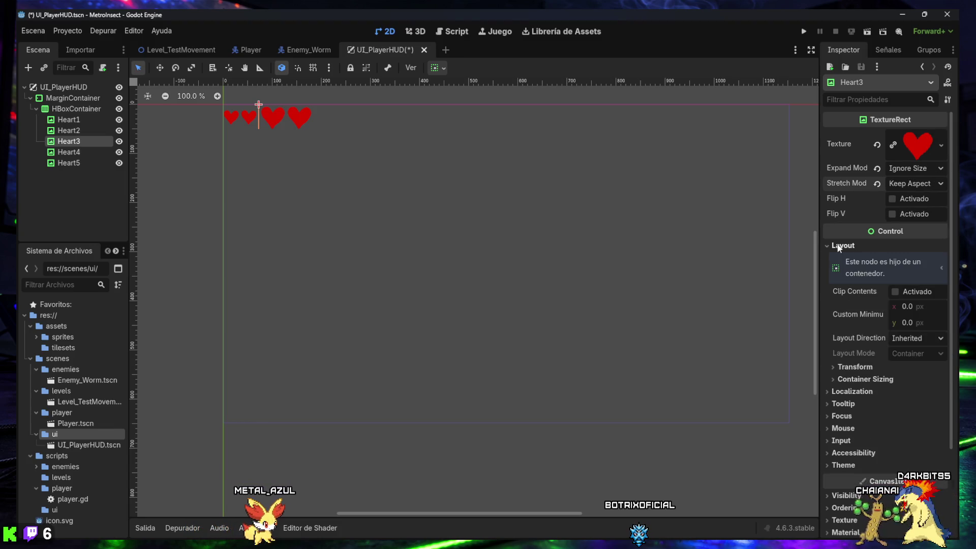
left_click(907, 307)
type("32")
key("Tab")
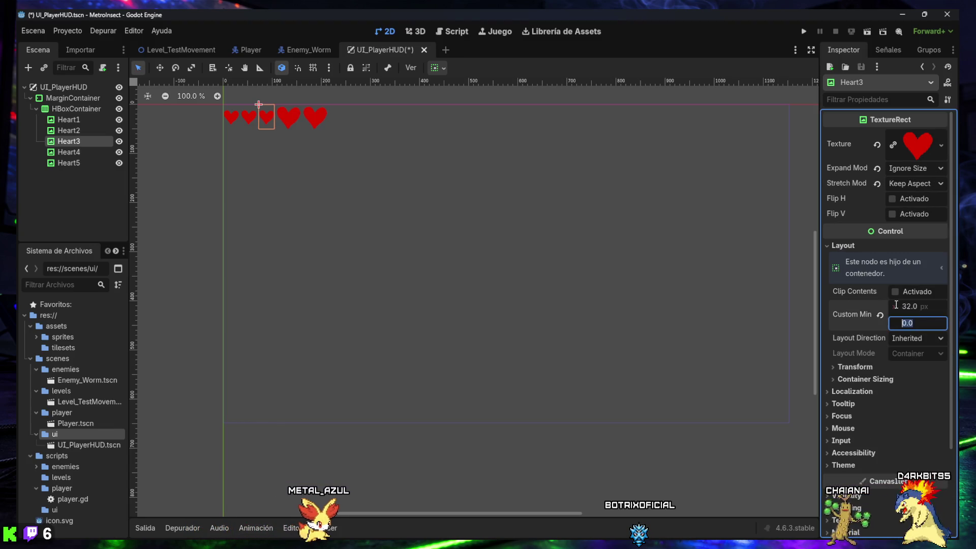
- Give Heart4 Ignore Size, Keep Aspect Centered and a 32 × 32 px minimum size
left_click(69, 154)
left_click(903, 168)
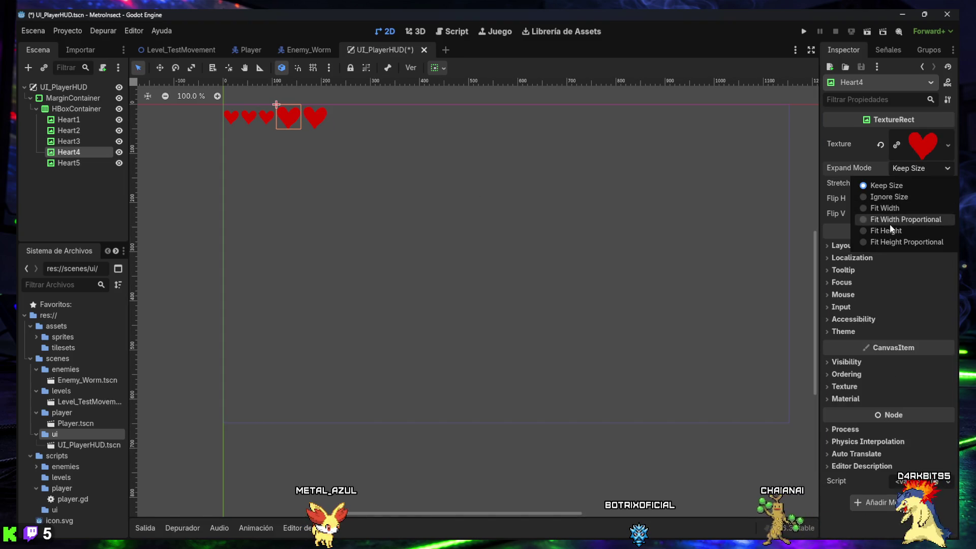
left_click(893, 197)
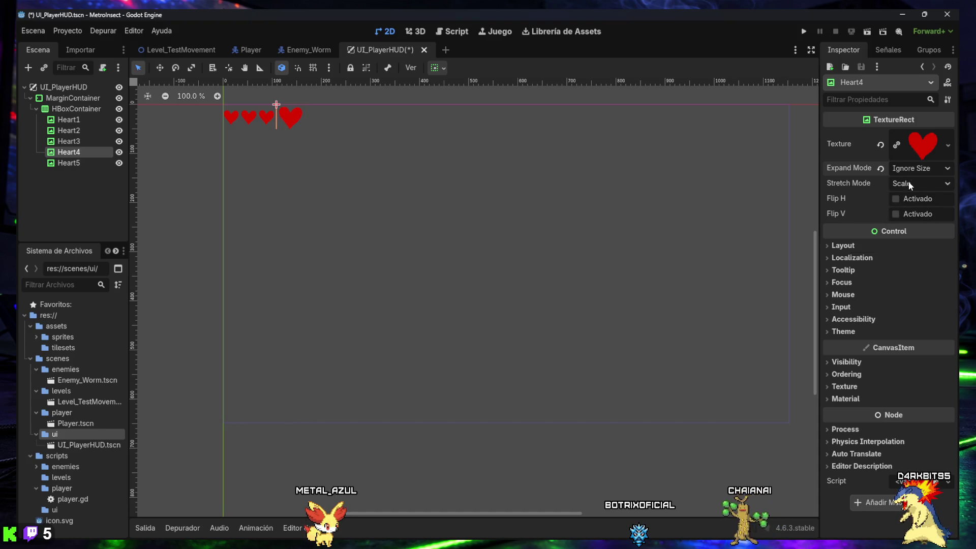
left_click(910, 185)
left_click(899, 255)
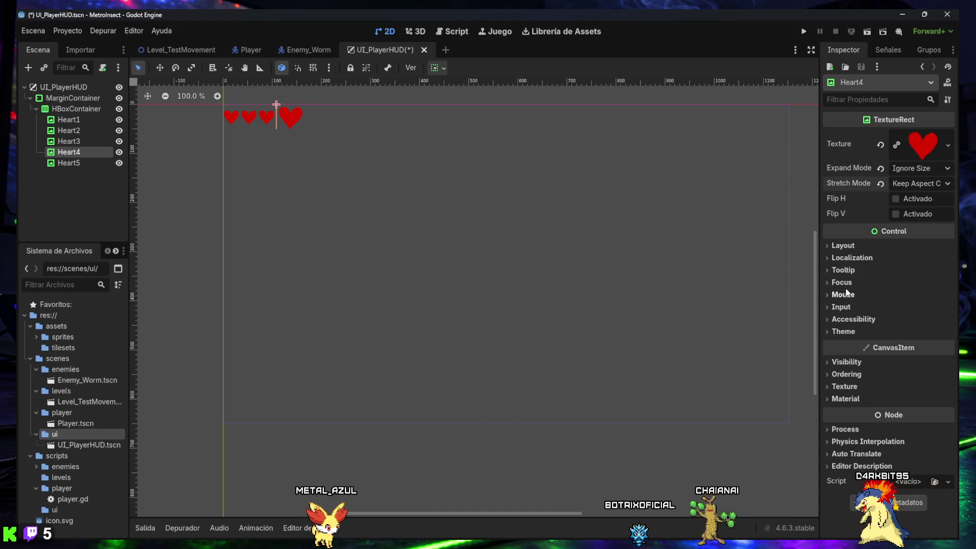
left_click(843, 245)
left_click(910, 308)
type("32")
key("Tab")
type("32")
key("Return")
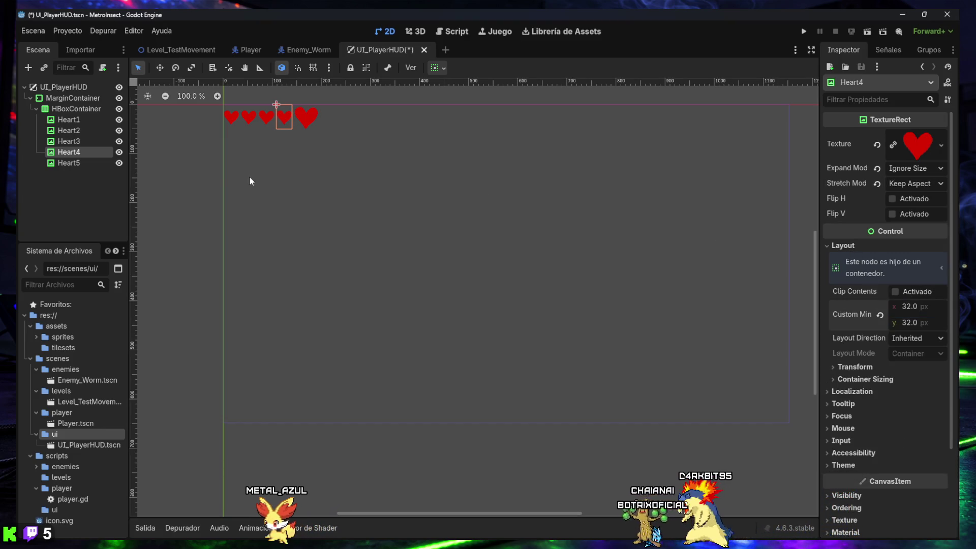
- Give Heart5 Ignore Size, Keep Aspect Centered and a 32 × 32 px minimum size, then save
left_click(68, 163)
left_click(915, 168)
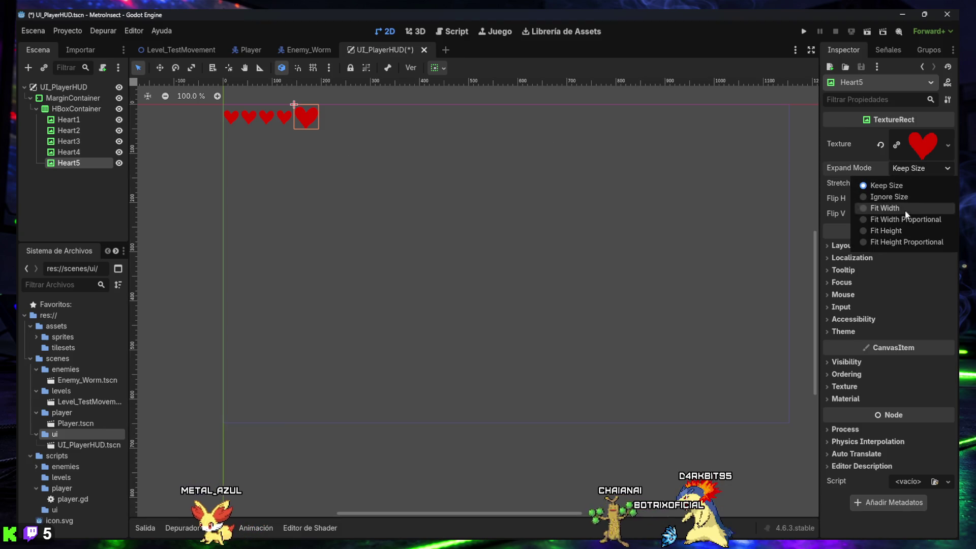
left_click(899, 197)
left_click(915, 183)
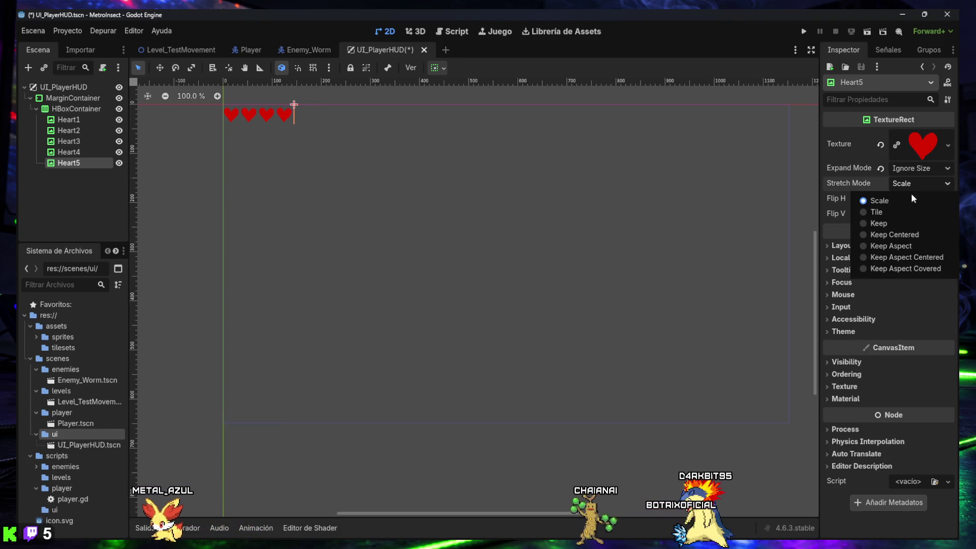
left_click(897, 257)
left_click(841, 246)
left_click(915, 305)
type("32")
key("Tab")
type("32")
key("Return")
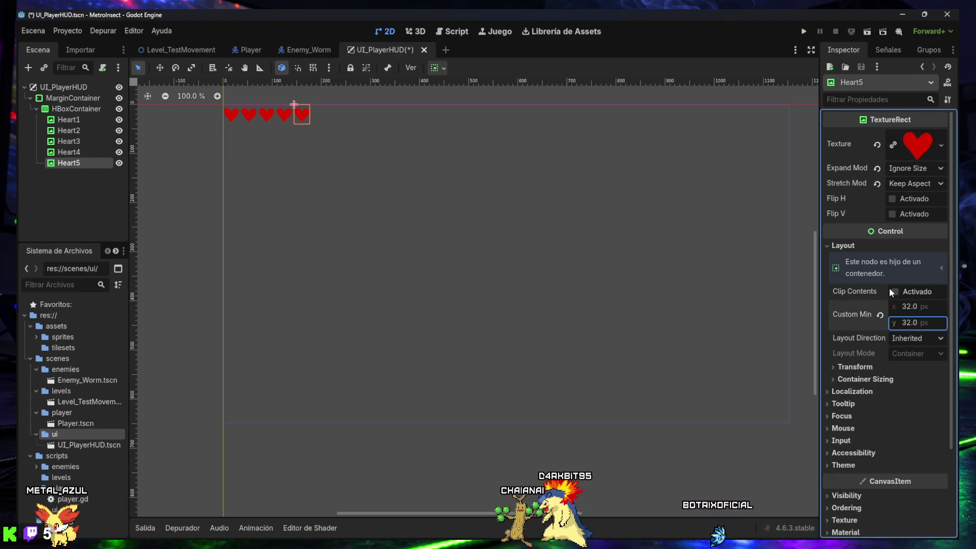
left_click(403, 193)
key("ctrl+s")
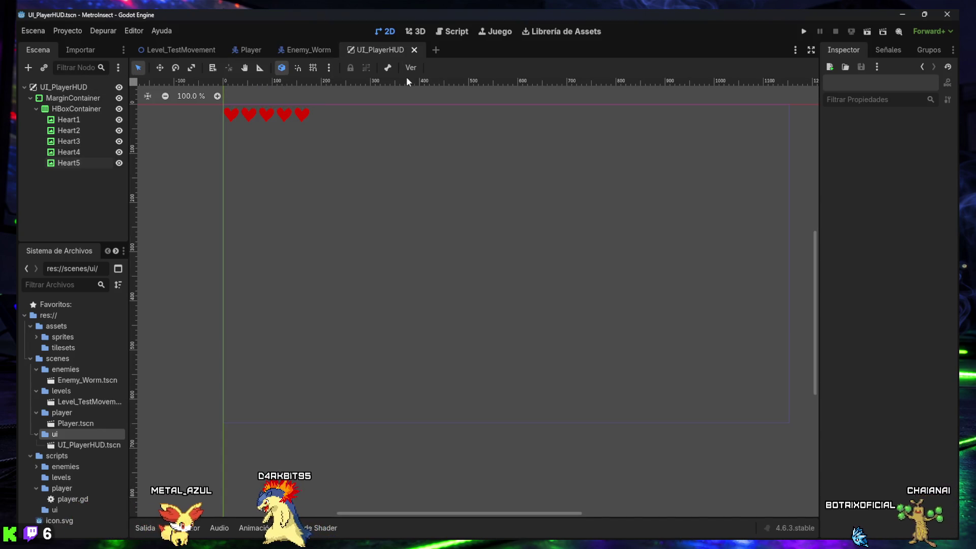
- Press Run Project, which triggers the no-main-scene warning
left_click(804, 32)
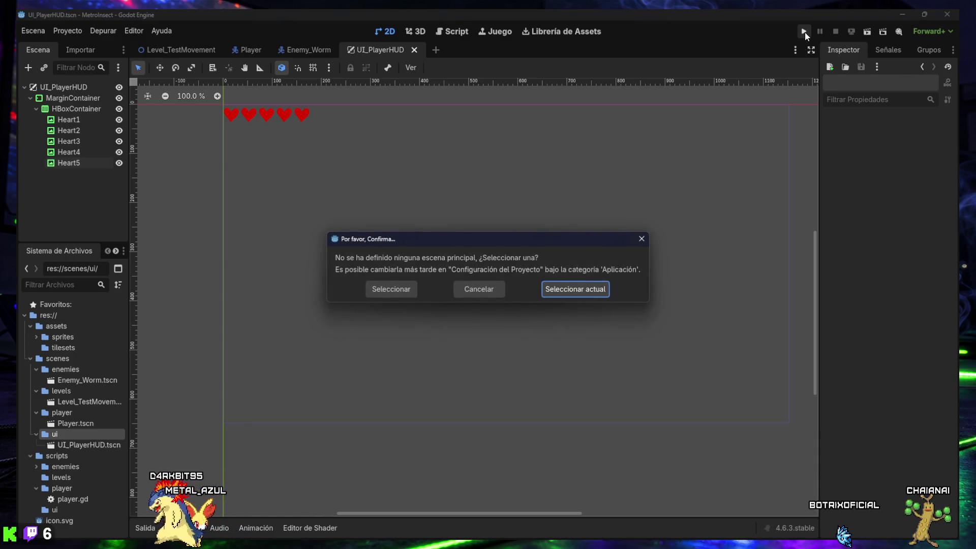
- Cancel the prompt, run Level_TestMovement, walk the player left and right, jump, then stop the game
left_click(492, 290)
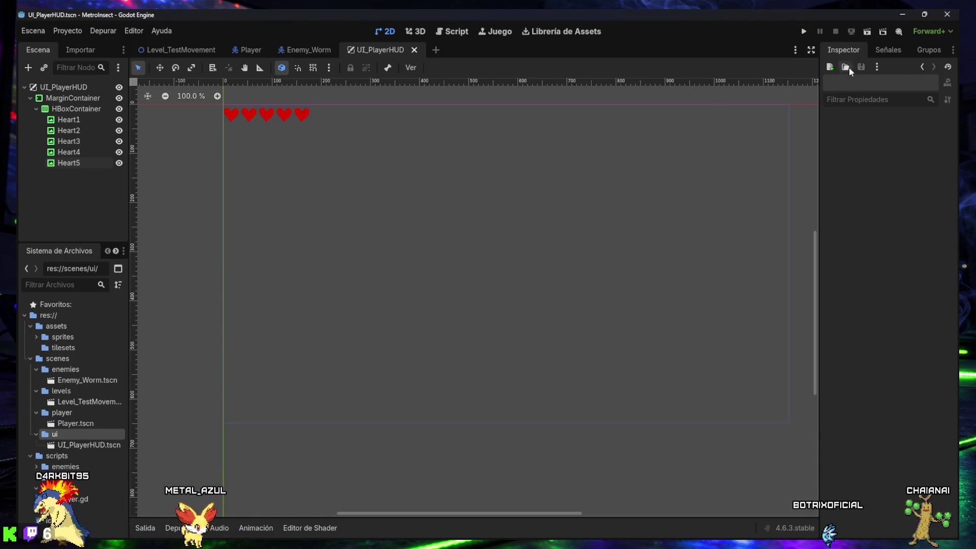
left_click(187, 48)
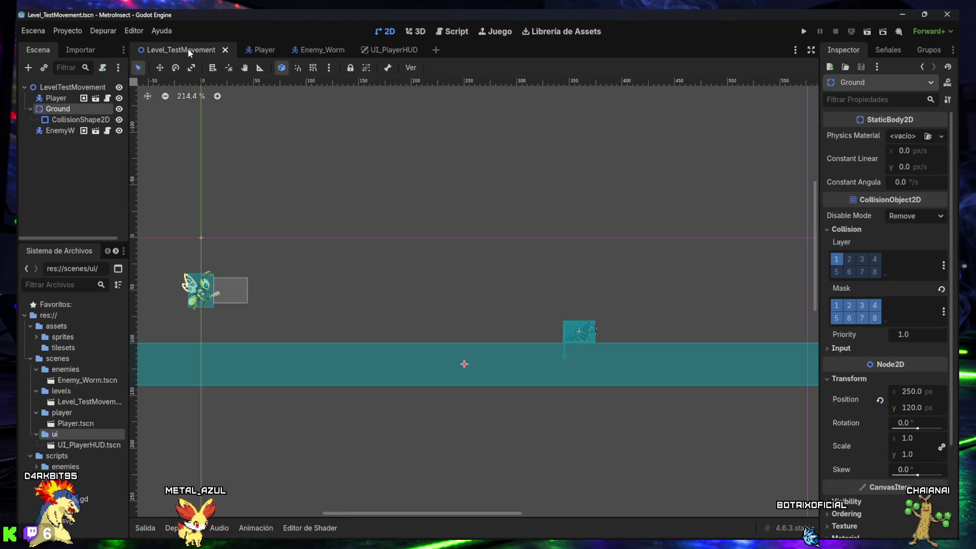
left_click(869, 34)
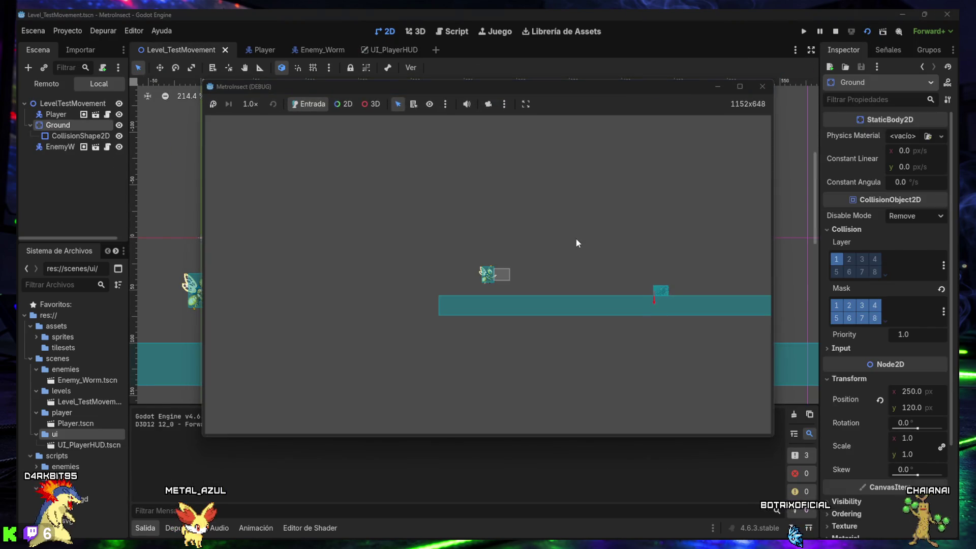
key("Right")
key("Left")
key("Left")
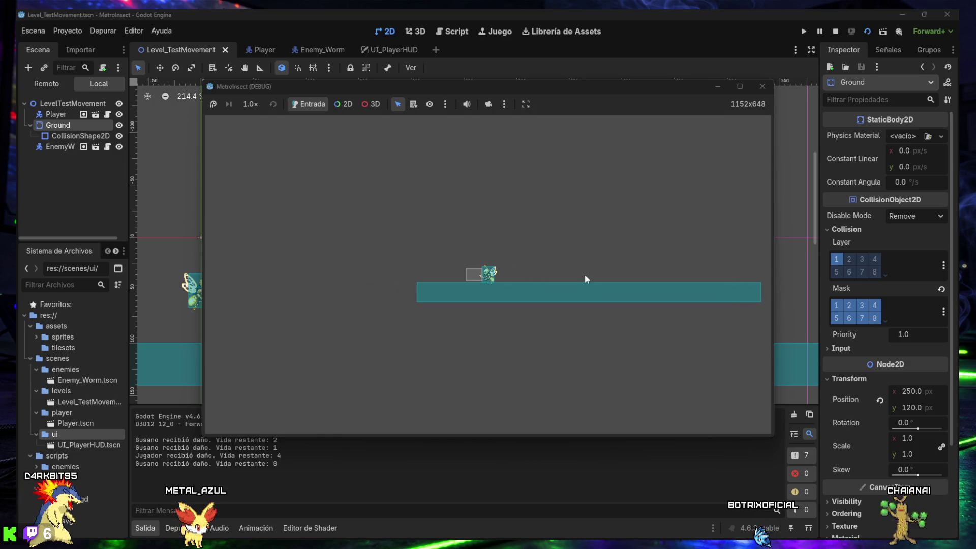
key("Right")
key("space")
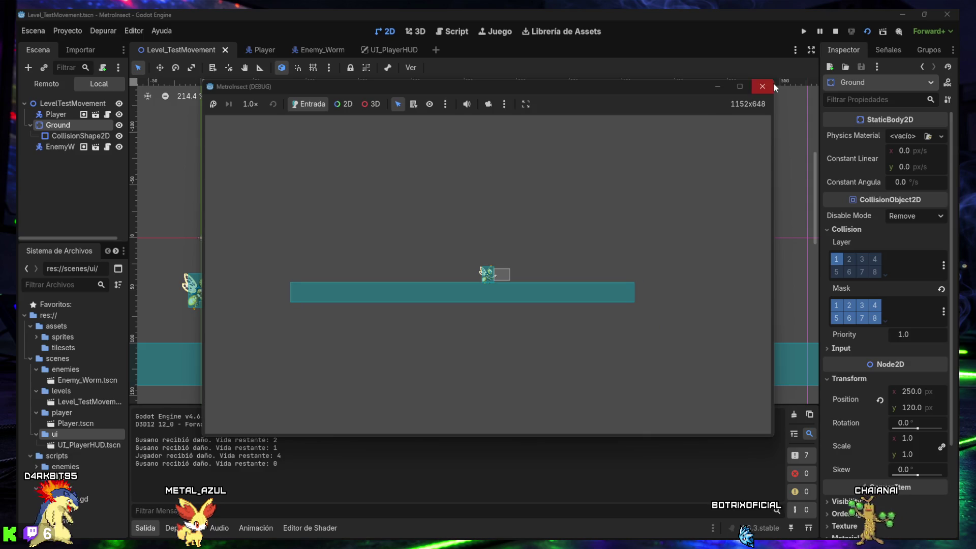
left_click(762, 86)
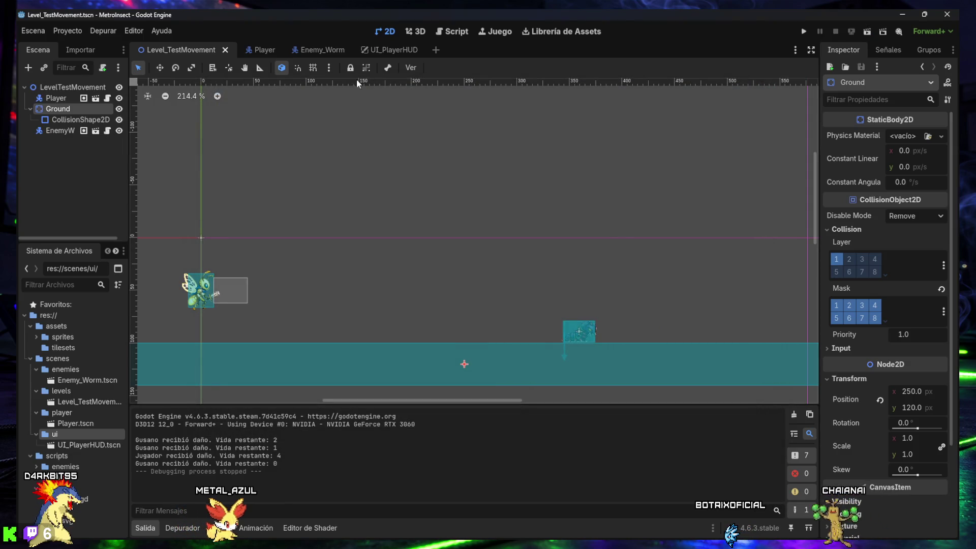
left_click(387, 50)
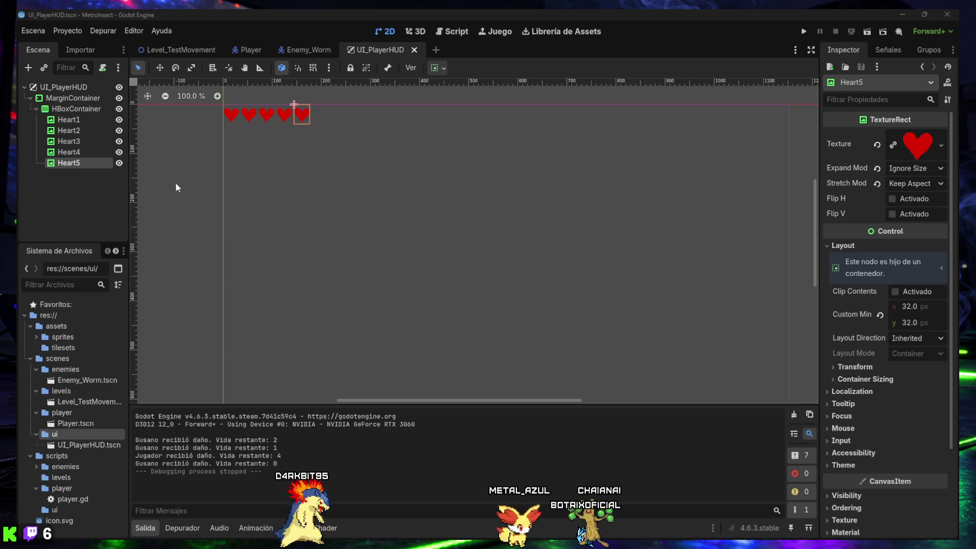
- Hide the output log and select the MarginContainer holding the hearts
left_click(146, 529)
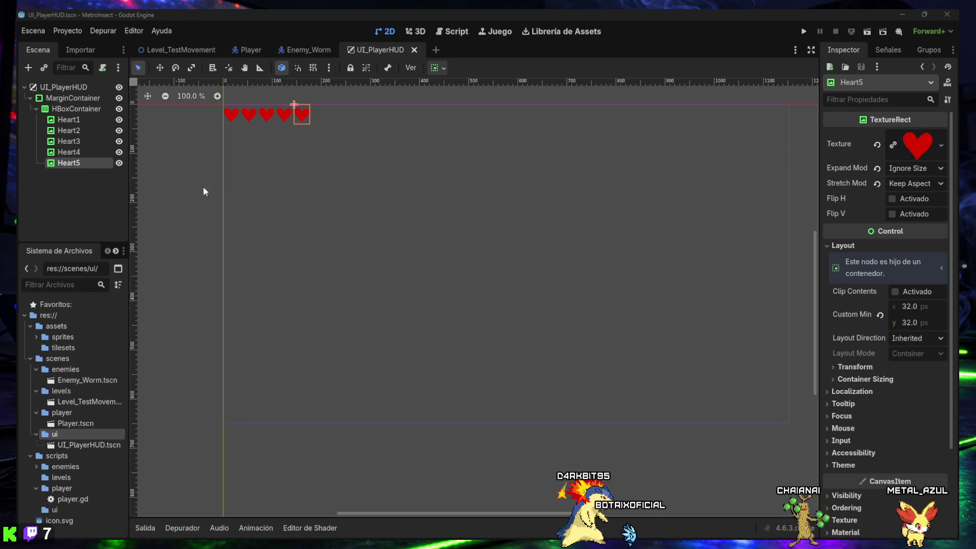
left_click(66, 97)
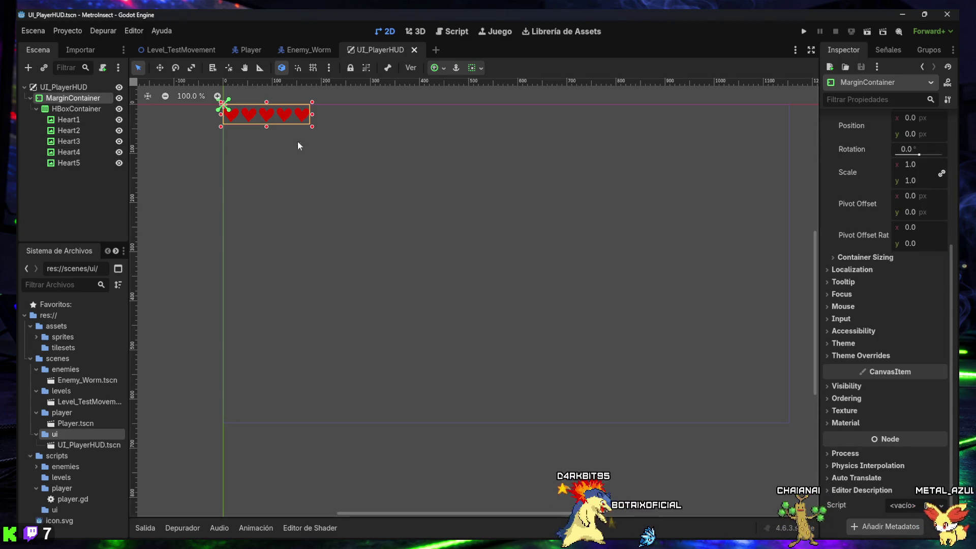
- Filter the MarginContainer's properties by 'anchor' to review its anchor settings, then clear the filter
scroll(876, 266, "up", 5)
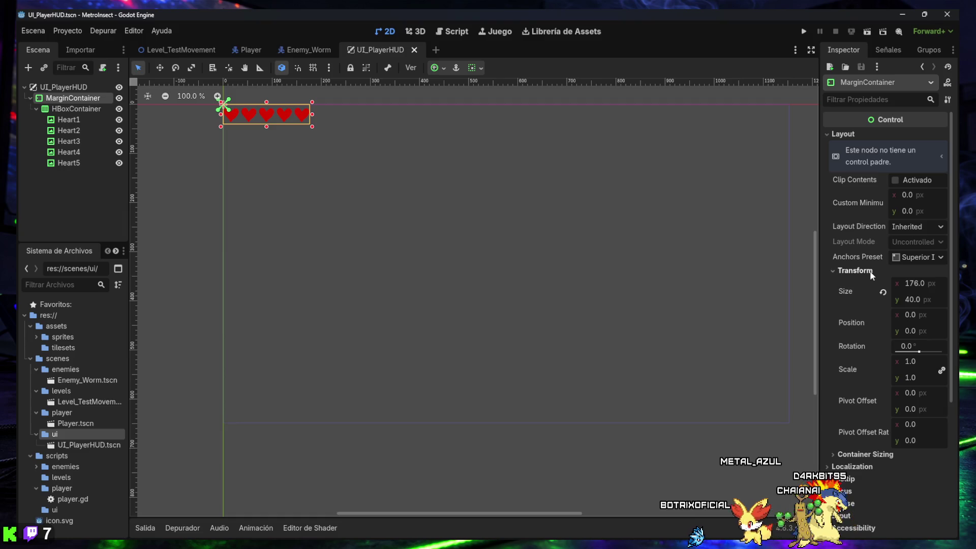
left_click(862, 271)
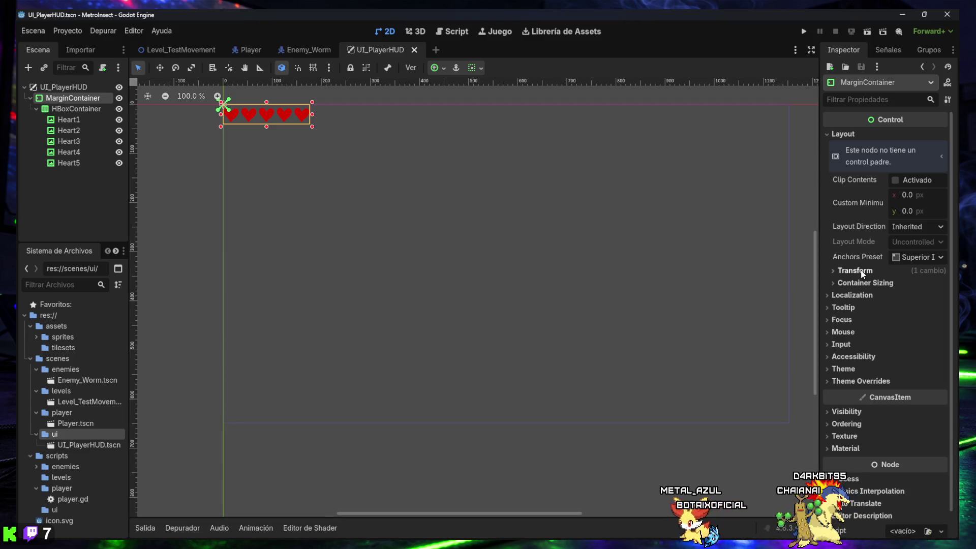
left_click(853, 136)
left_click(853, 135)
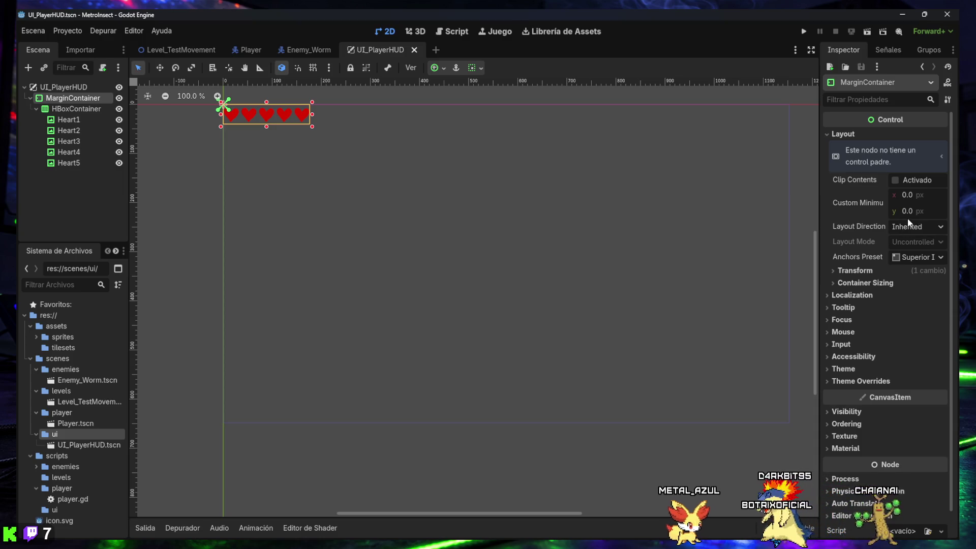
left_click(870, 99)
type("anchor")
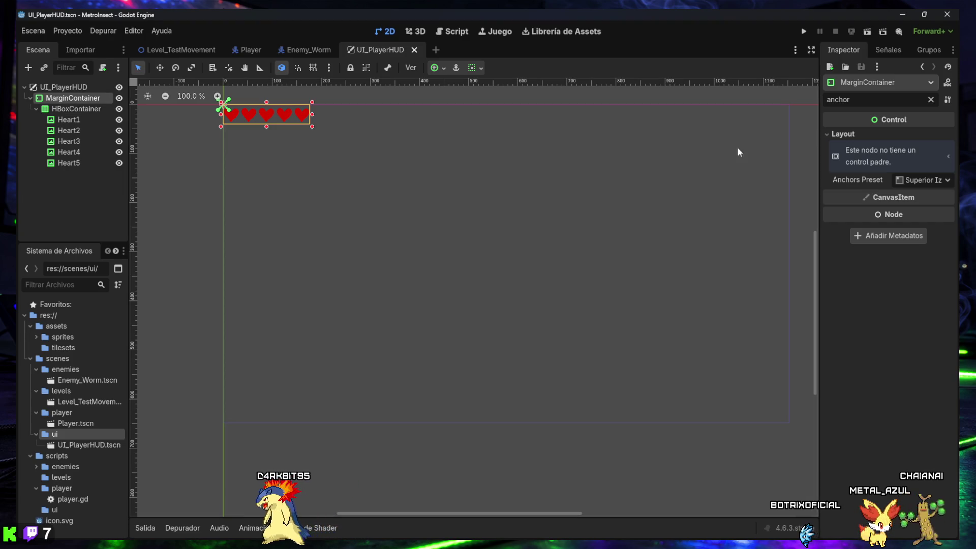
left_click(930, 99)
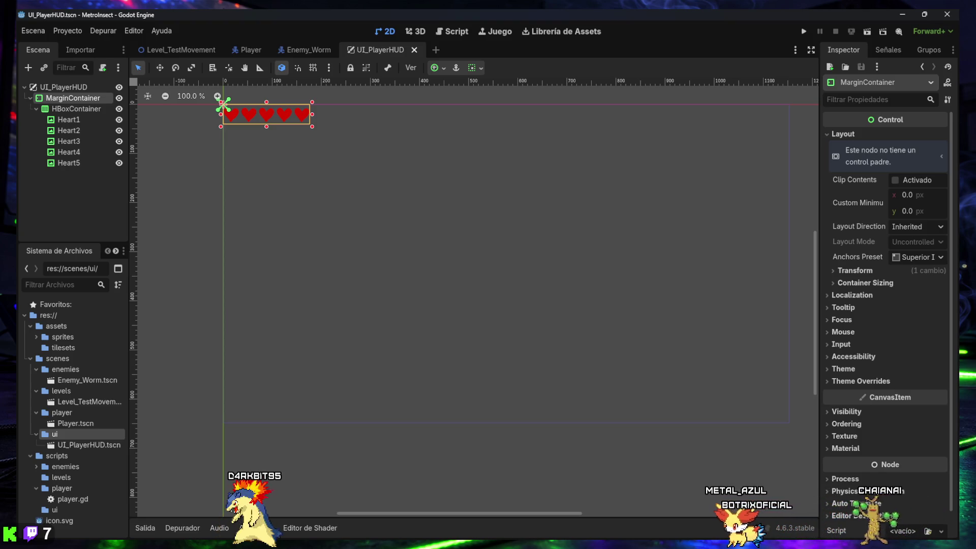
left_click(843, 135)
left_click(844, 135)
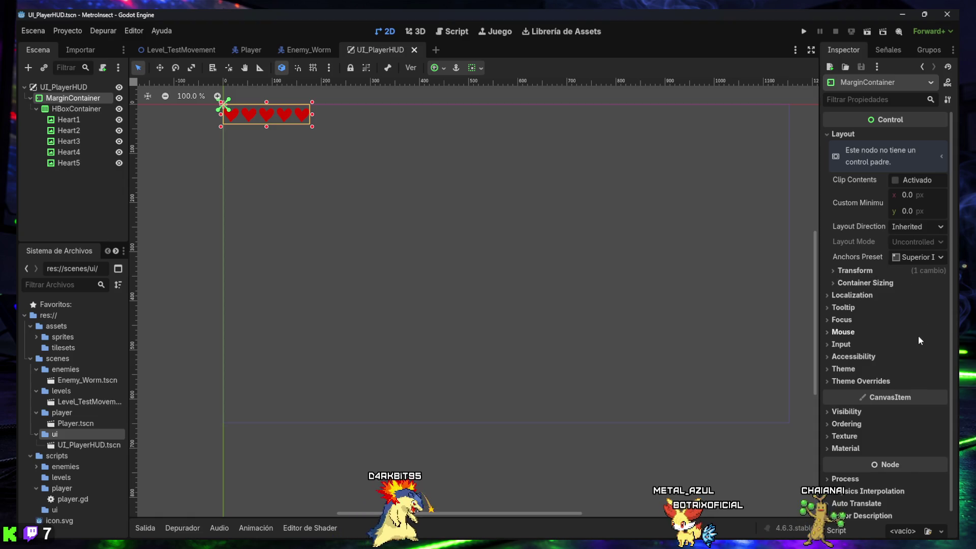
- Experiment with the Transform pivot offset and roughly doubled scale, then reset scale to 1
left_click(856, 271)
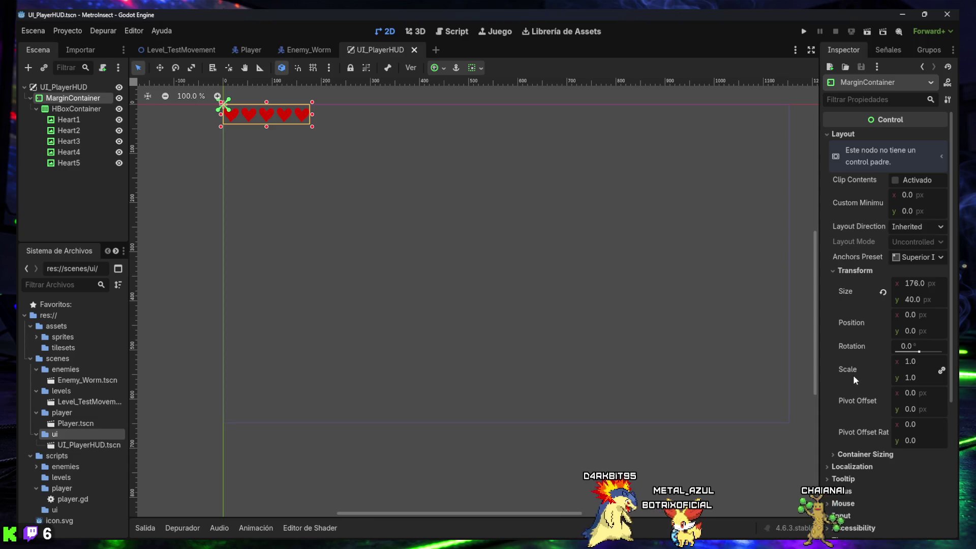
mouse_move(849, 370)
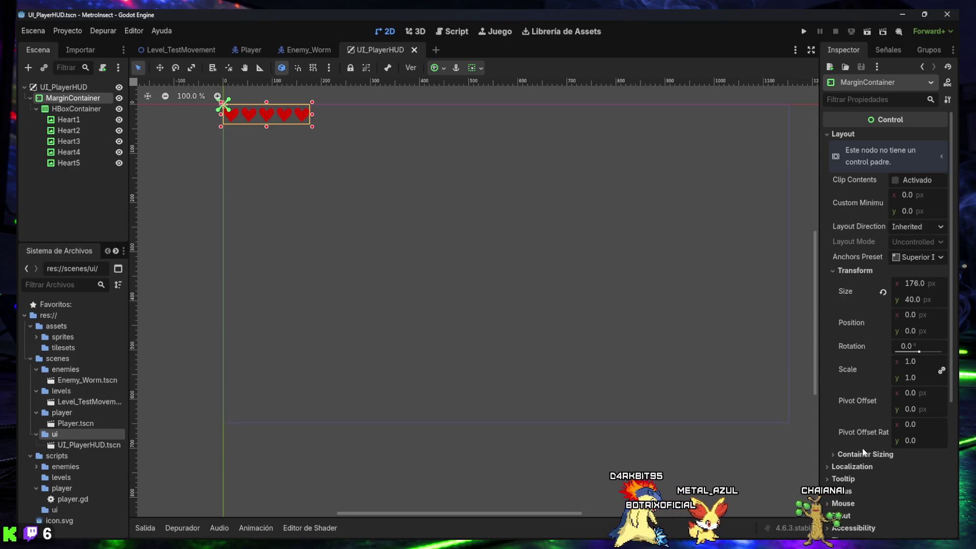
left_click(861, 454)
scroll(861, 455, "down", 2)
scroll(861, 454, "down", 2)
left_click(859, 436)
left_click(864, 349)
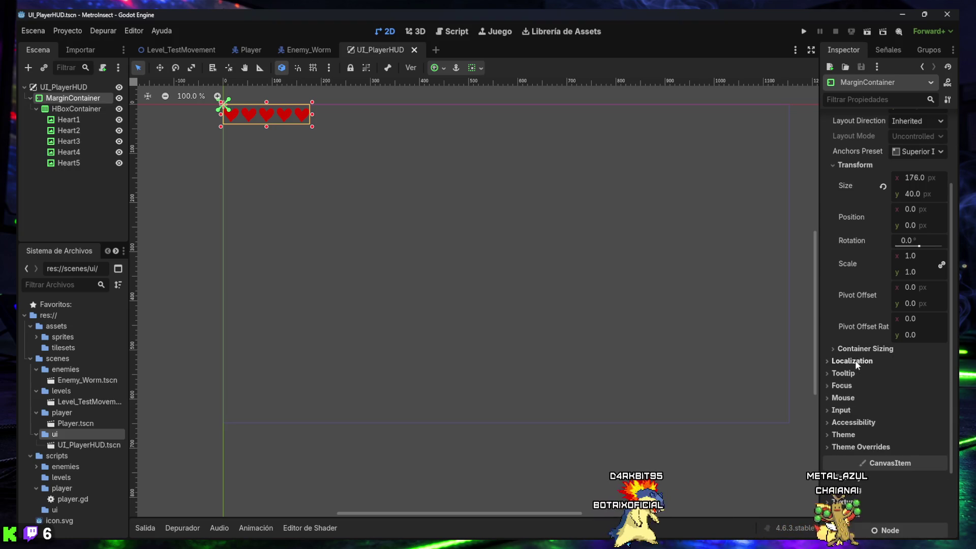
left_click(855, 364)
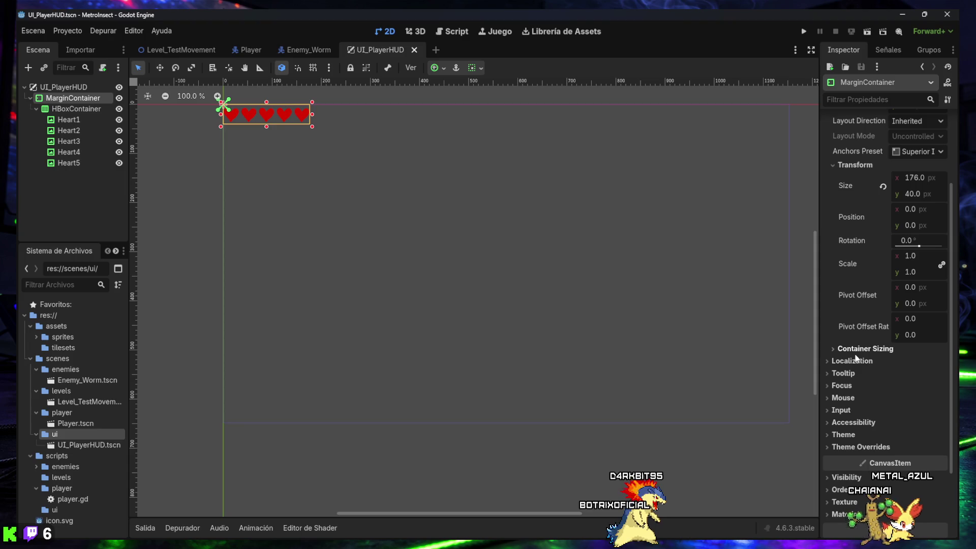
scroll(860, 339, "up", 4)
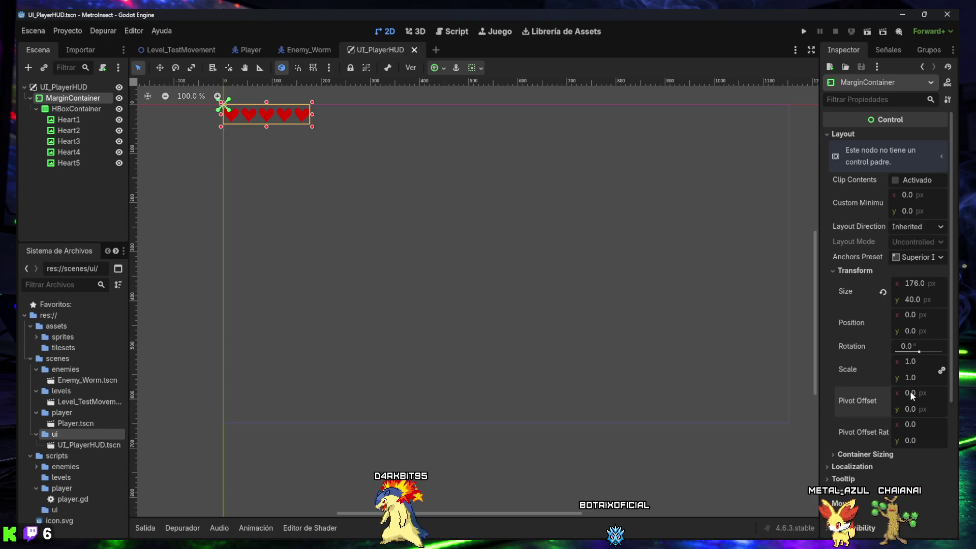
left_click_drag(912, 393, 930, 393)
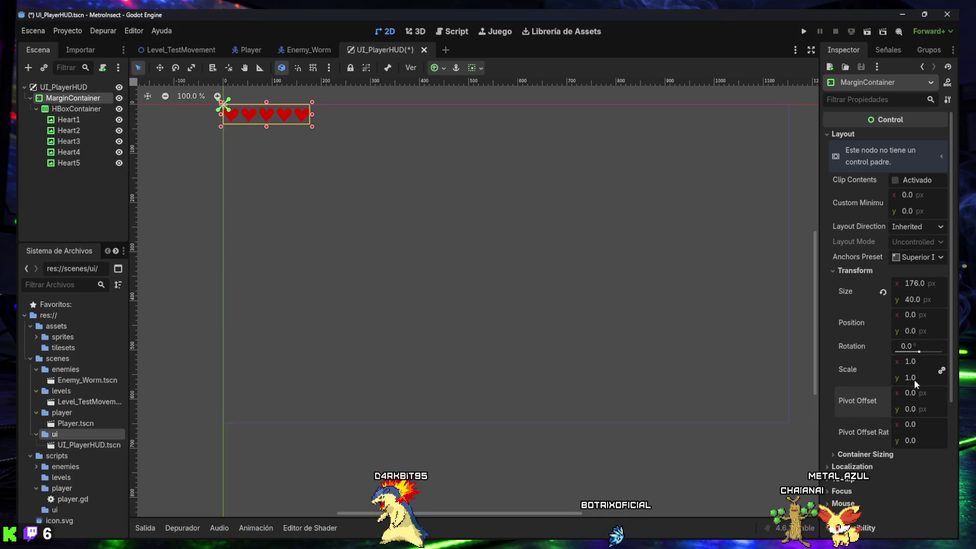
mouse_move(909, 361)
left_mouse_down()
mouse_move(941, 361)
mouse_move(910, 361)
left_mouse_up()
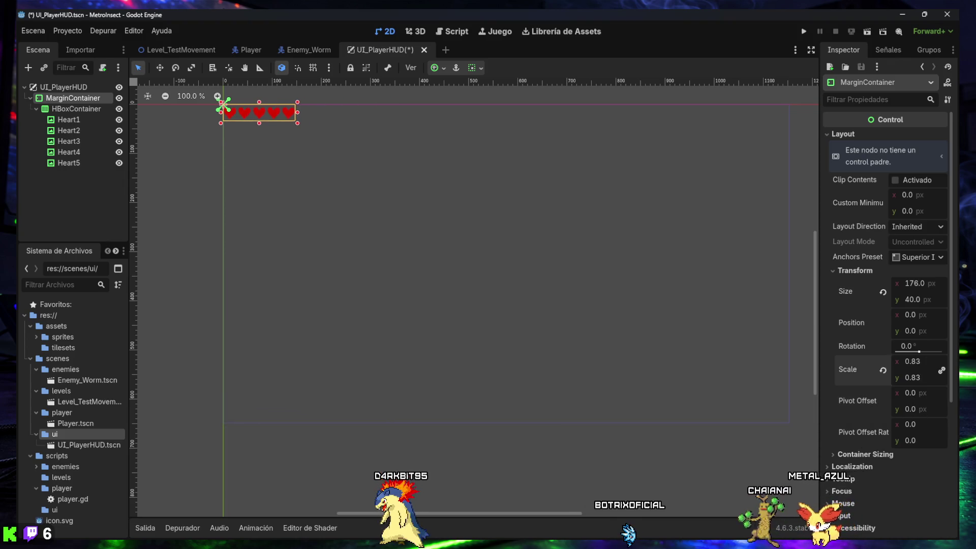
left_click(883, 370)
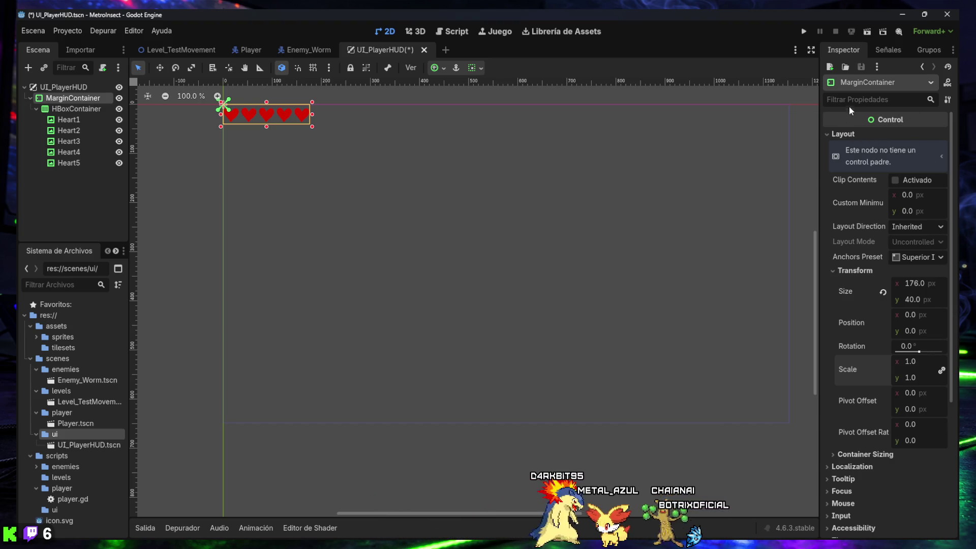
- Filter the Inspector for offset settings, screenshot the Godot window, then clear the filter
type("of")
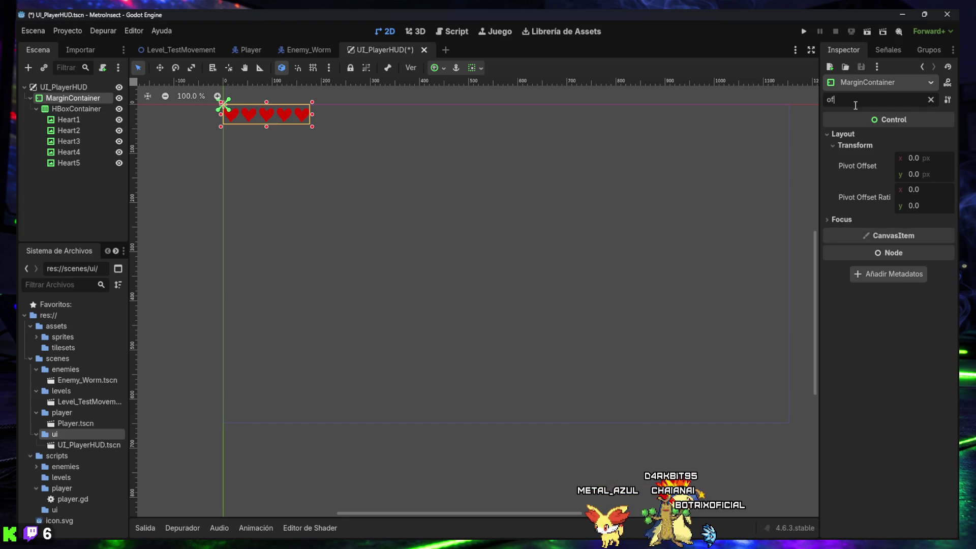
type("fse")
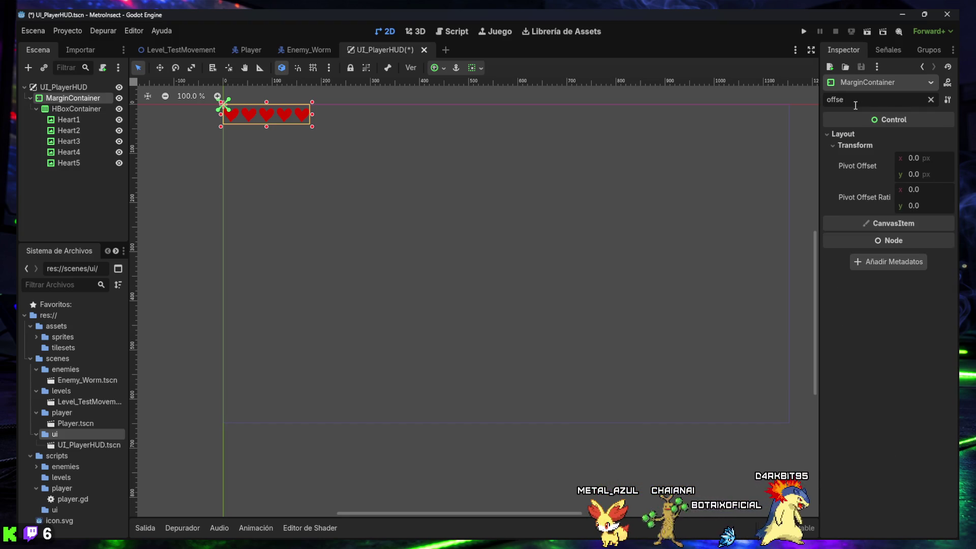
type("ts")
key("BackSpace")
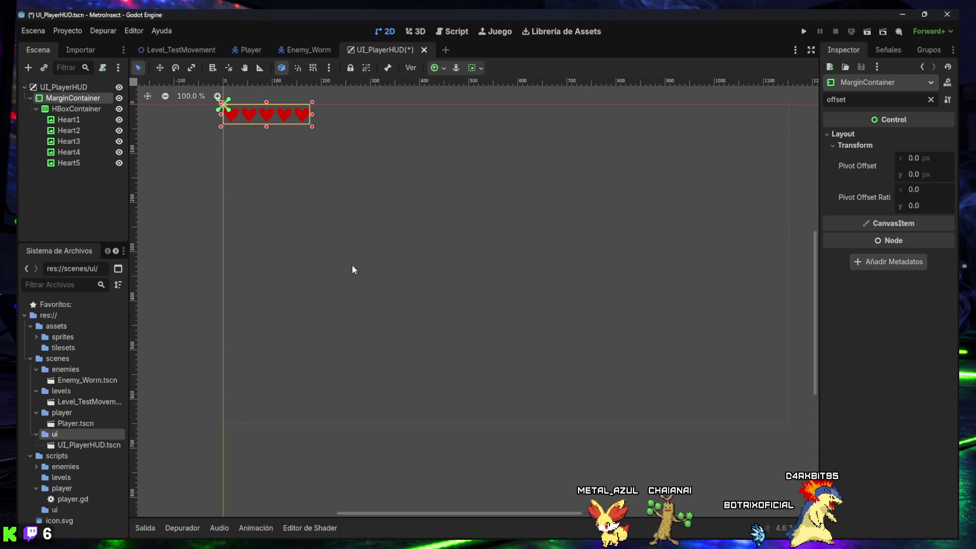
key("super+shift+s")
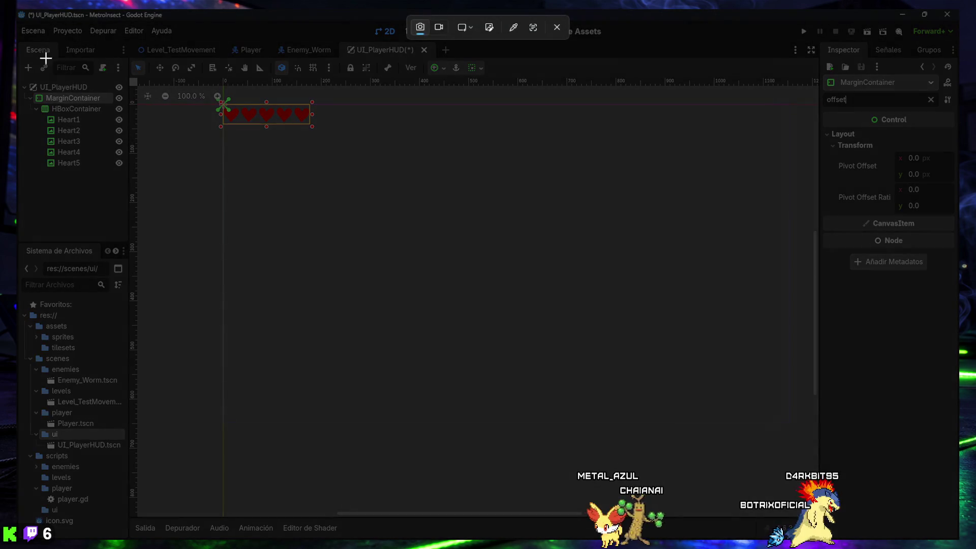
mouse_move(19, 13)
left_mouse_down()
mouse_move(737, 353)
mouse_move(954, 537)
left_mouse_up()
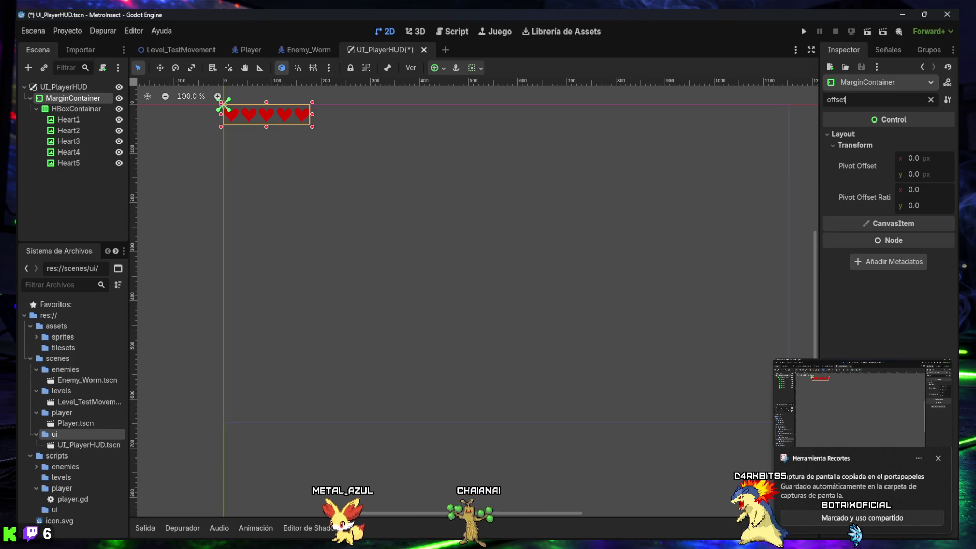
left_click(931, 99)
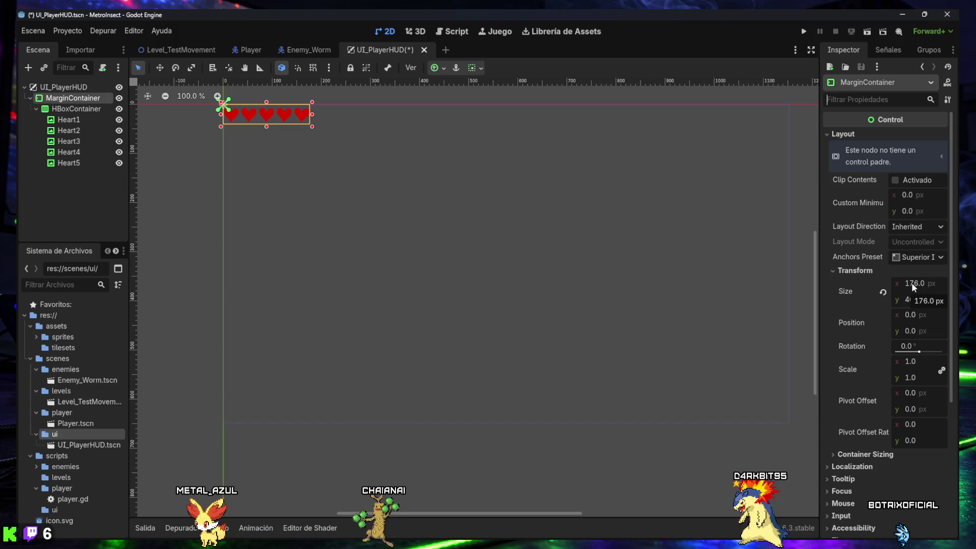
- Revert the MarginContainer's size to 176 × 32 px and expand its Theme Overrides
left_click_drag(913, 282, 925, 282)
key("Escape")
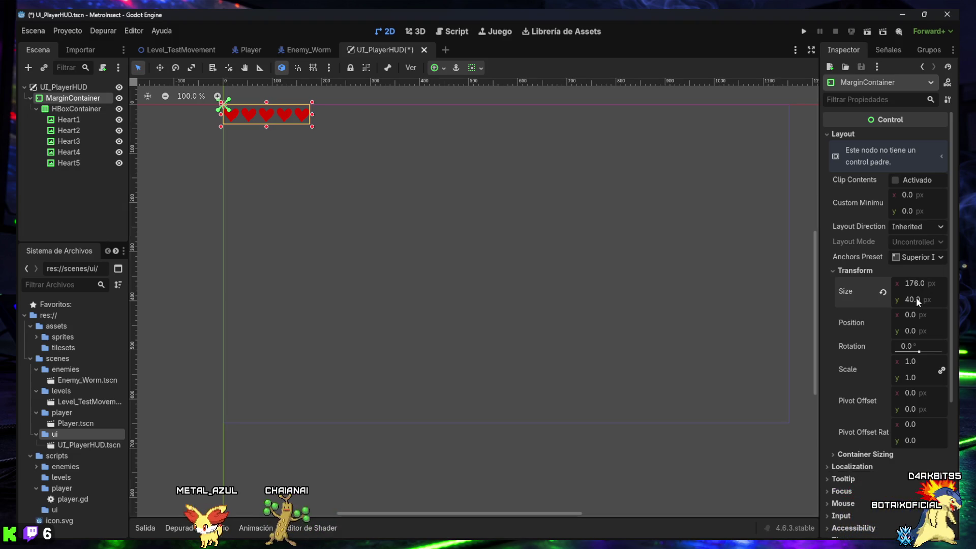
left_click(883, 292)
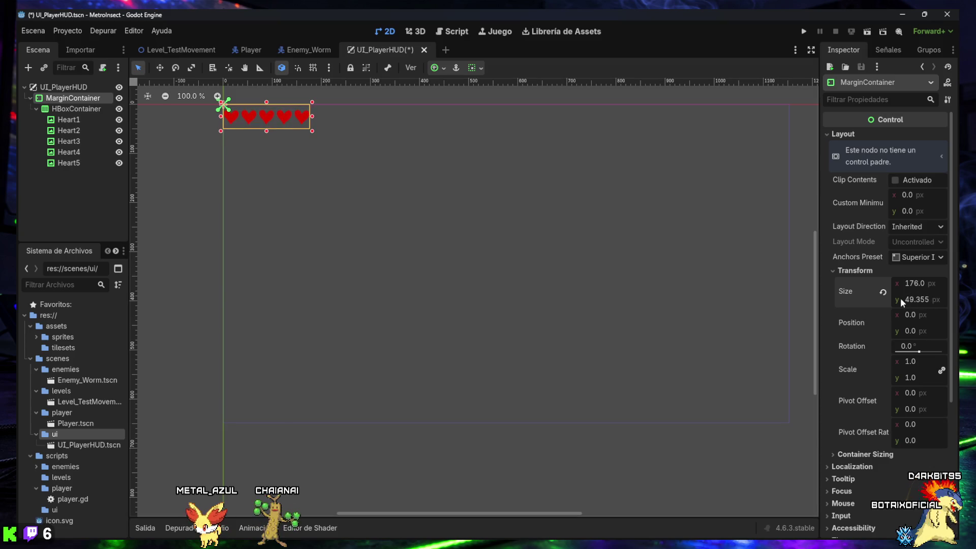
left_click(881, 294)
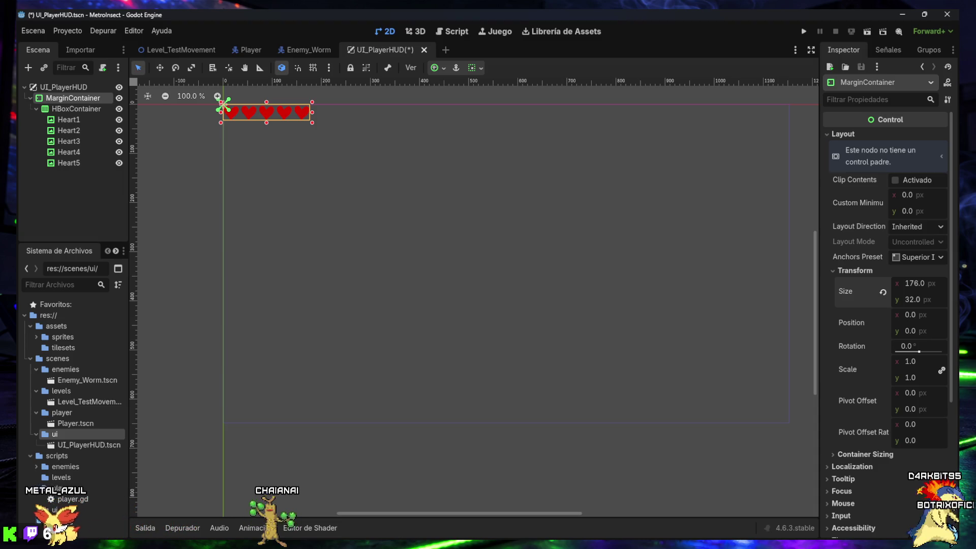
scroll(868, 422, "down", 3)
left_click(860, 447)
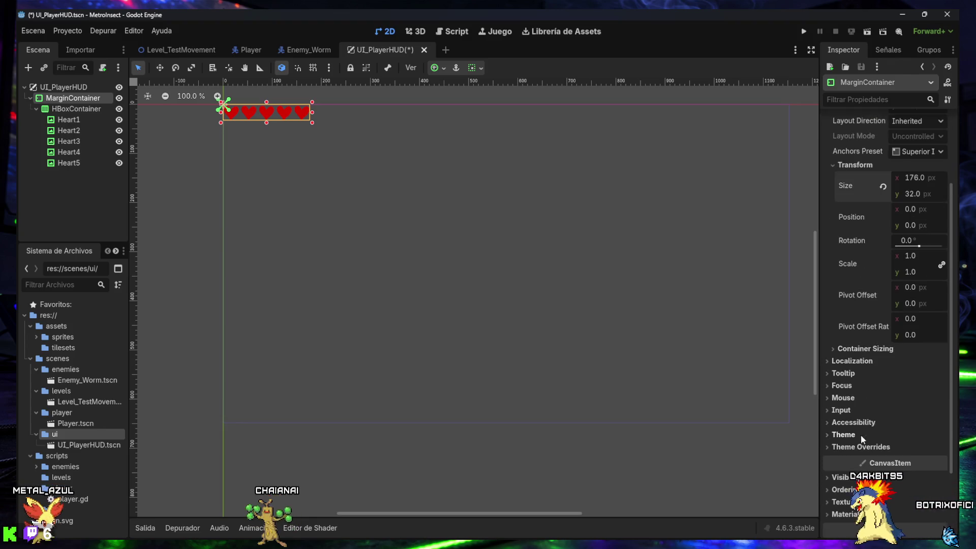
scroll(858, 425, "down", 3)
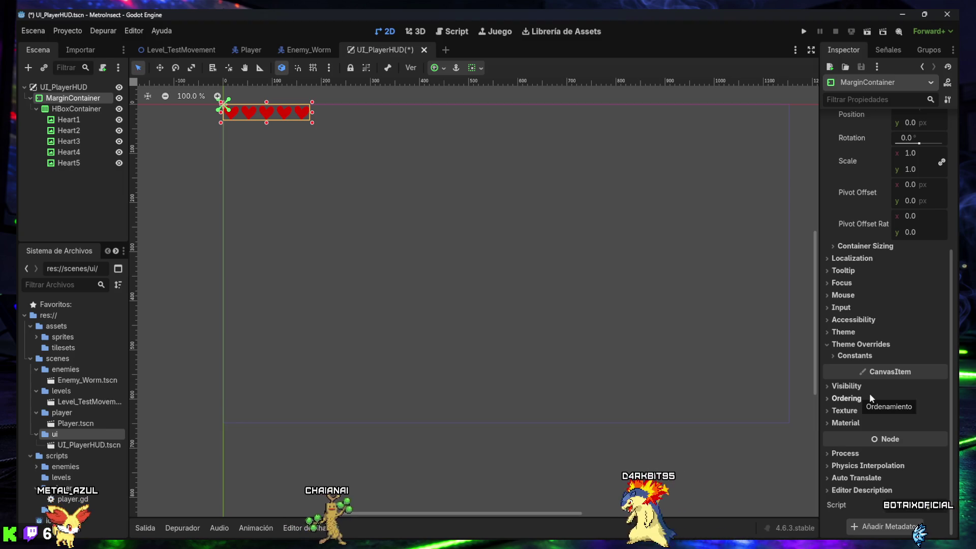
left_click(856, 357)
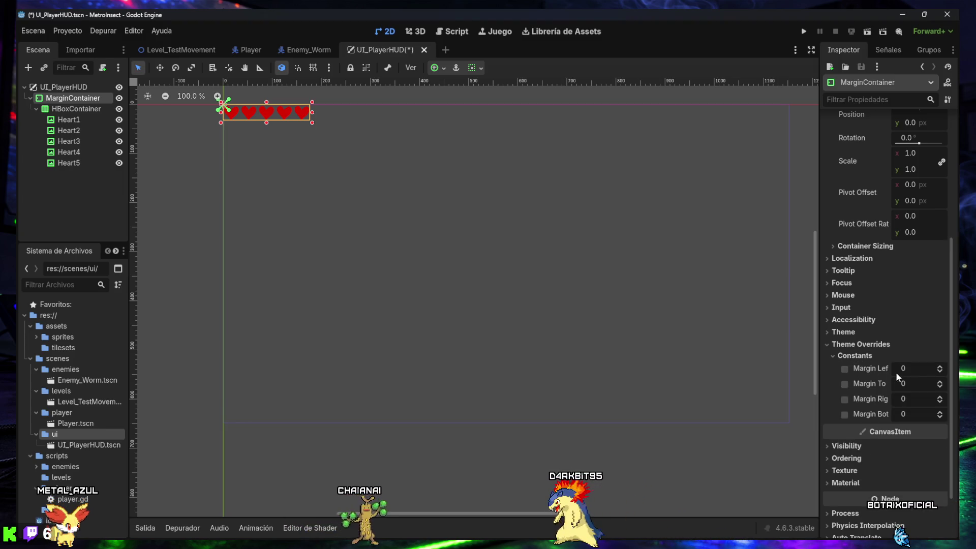
left_click(940, 368)
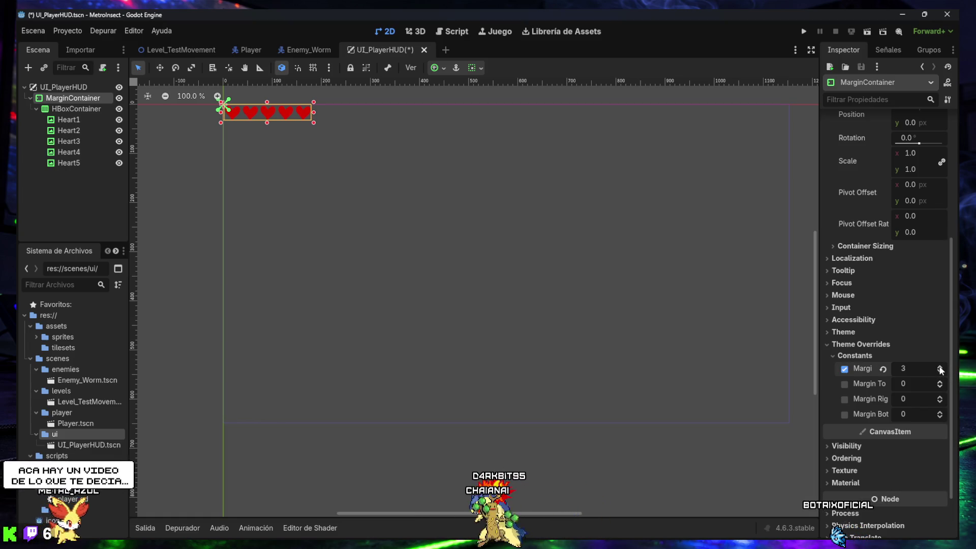
left_click(940, 367)
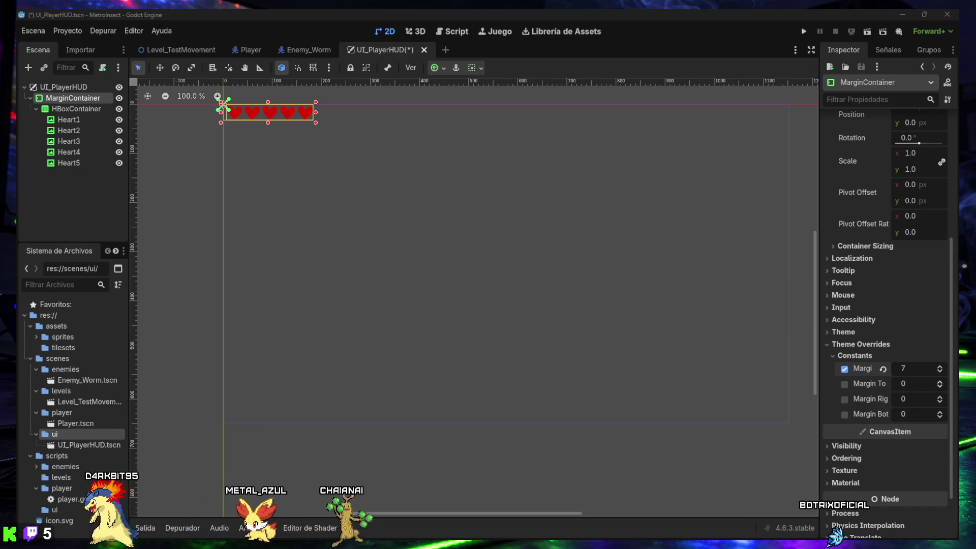
scroll(877, 355, "up", 3)
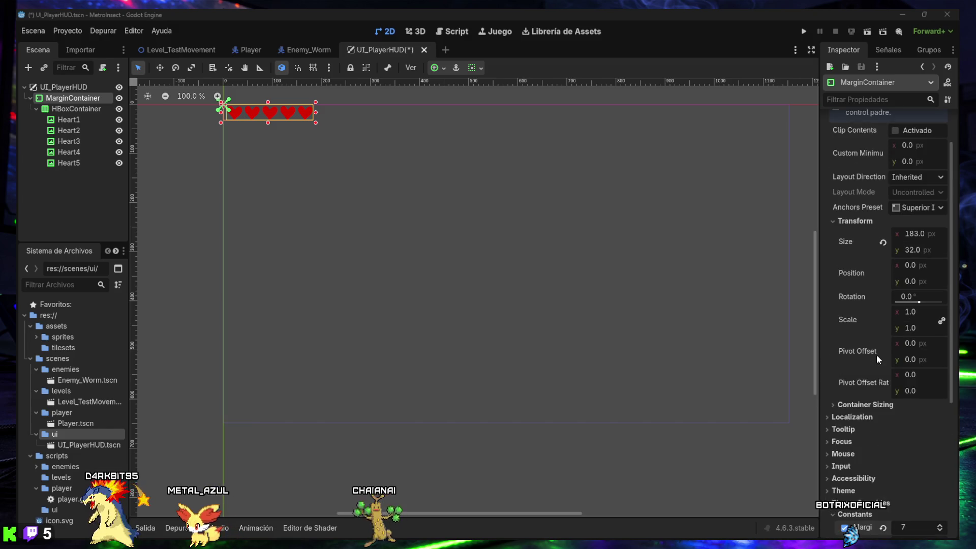
scroll(877, 355, "down", 2)
left_click(940, 426)
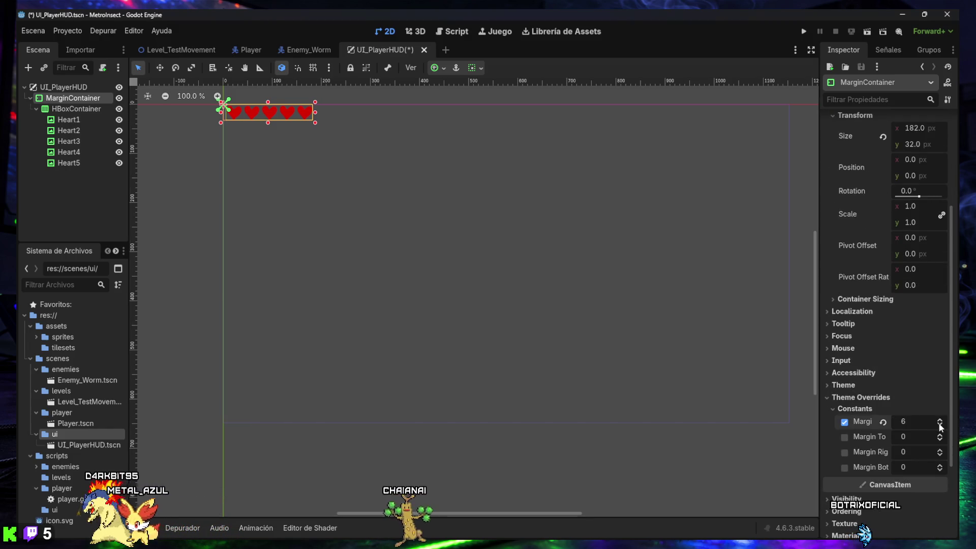
left_click(884, 422)
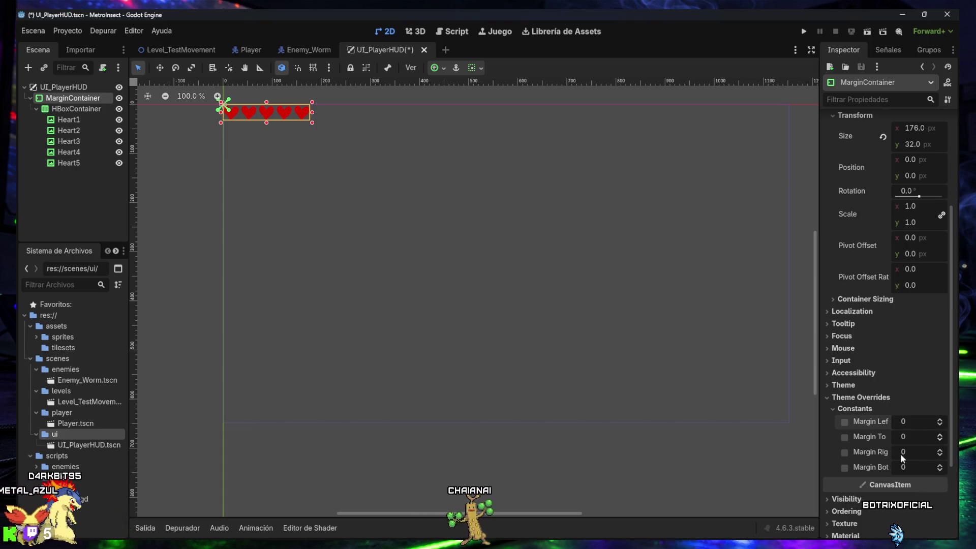
scroll(899, 453, "down", 2)
scroll(898, 452, "up", 4)
scroll(897, 446, "up", 1)
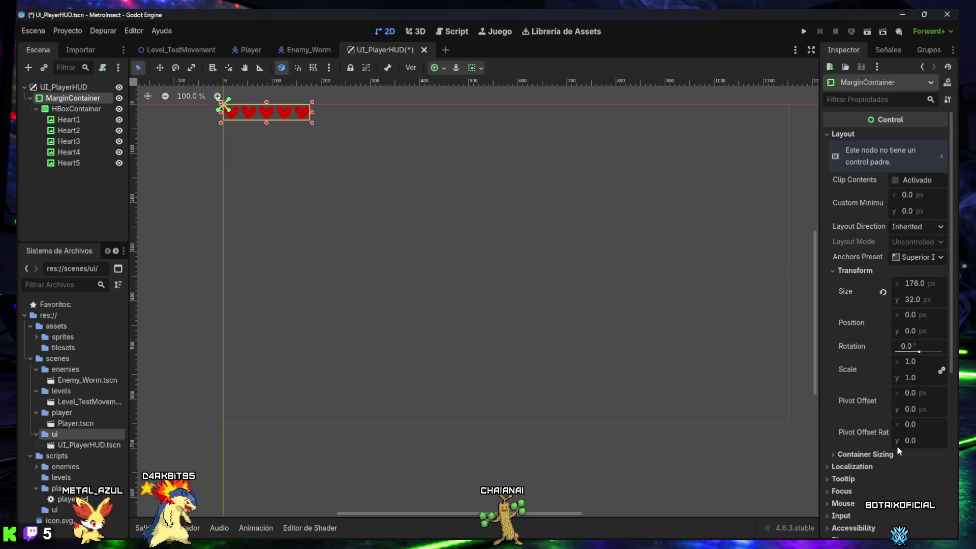
left_click(80, 197)
left_click(56, 108)
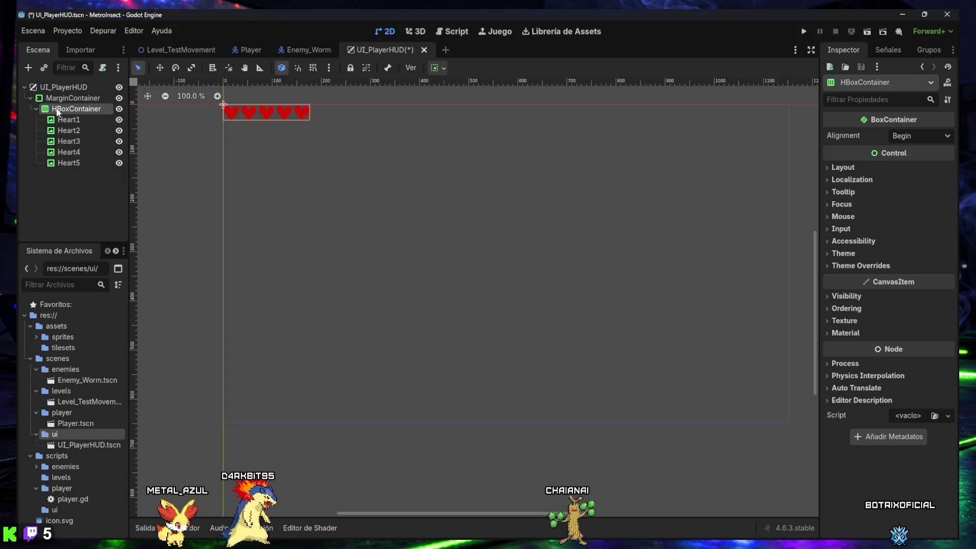
left_click(62, 99)
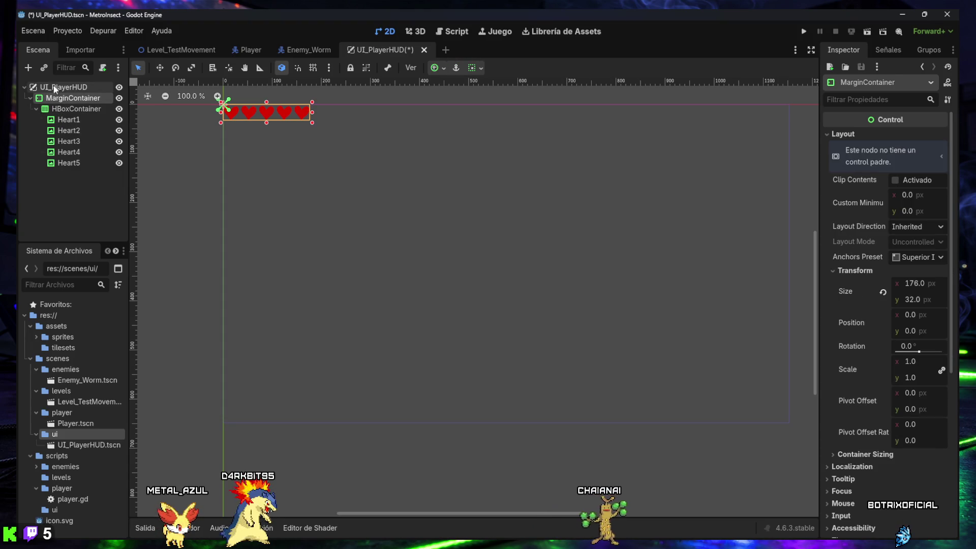
key("super+shift+s")
mouse_move(18, 9)
left_mouse_down()
mouse_move(637, 381)
mouse_move(959, 541)
left_mouse_up()
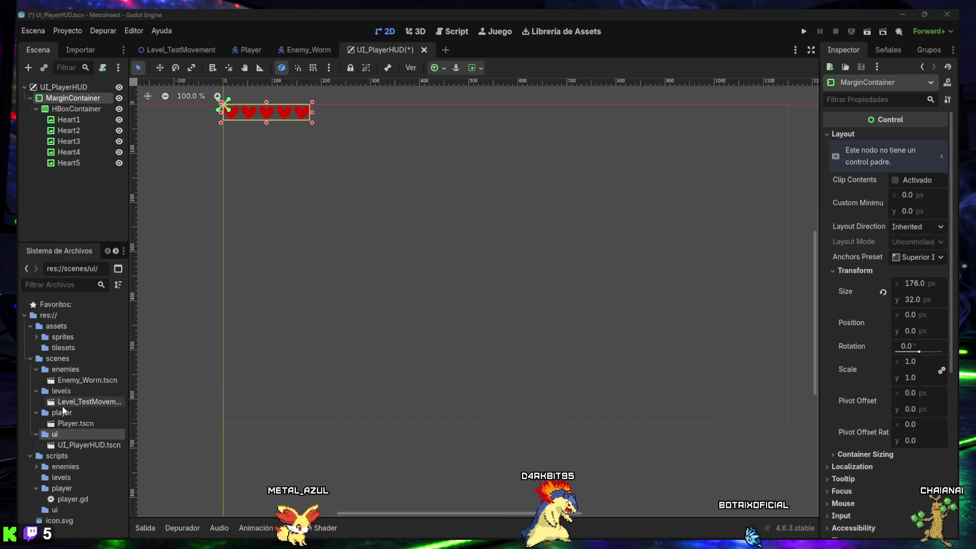
right_click(50, 511)
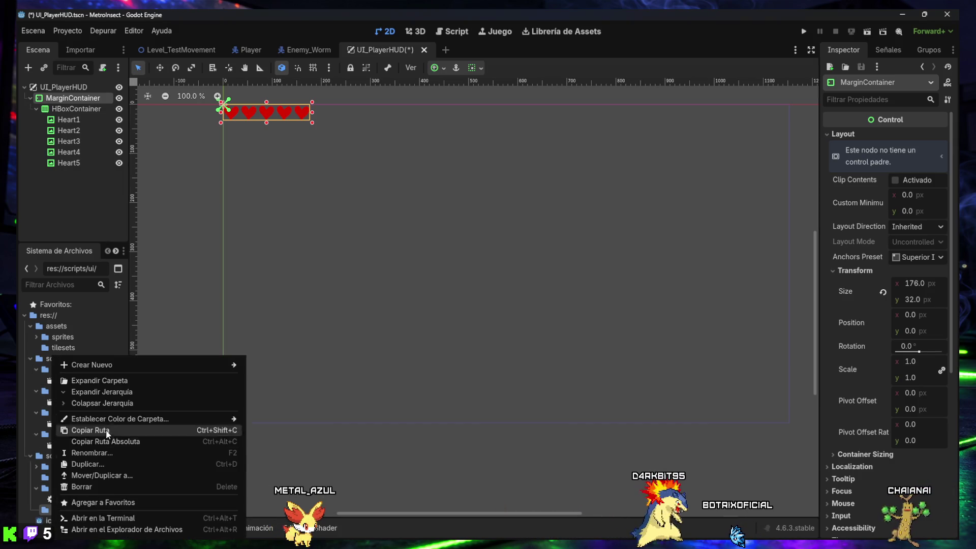
- Start a new script in scripts/ui named ui_player_hud and screenshot the creation dialog
mouse_move(135, 366)
left_click(277, 392)
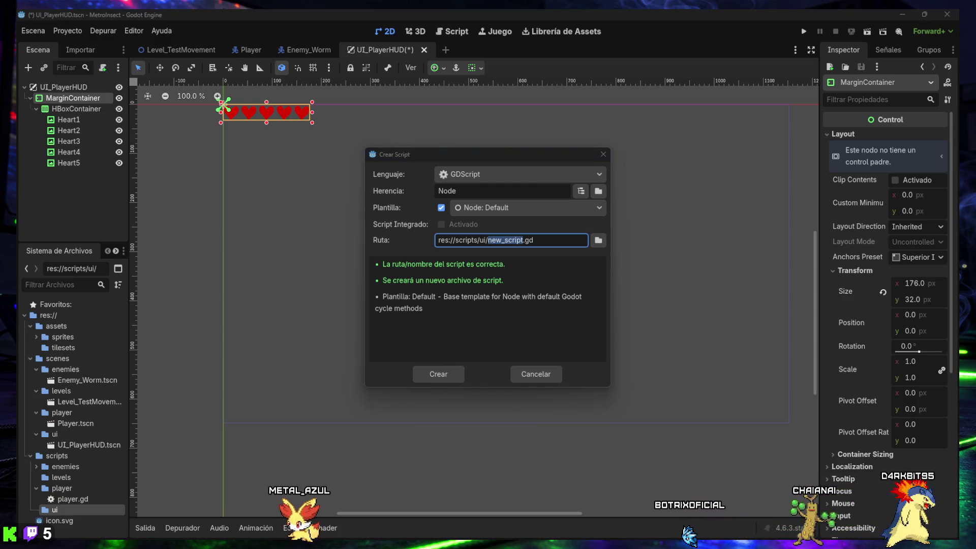
left_click(496, 240)
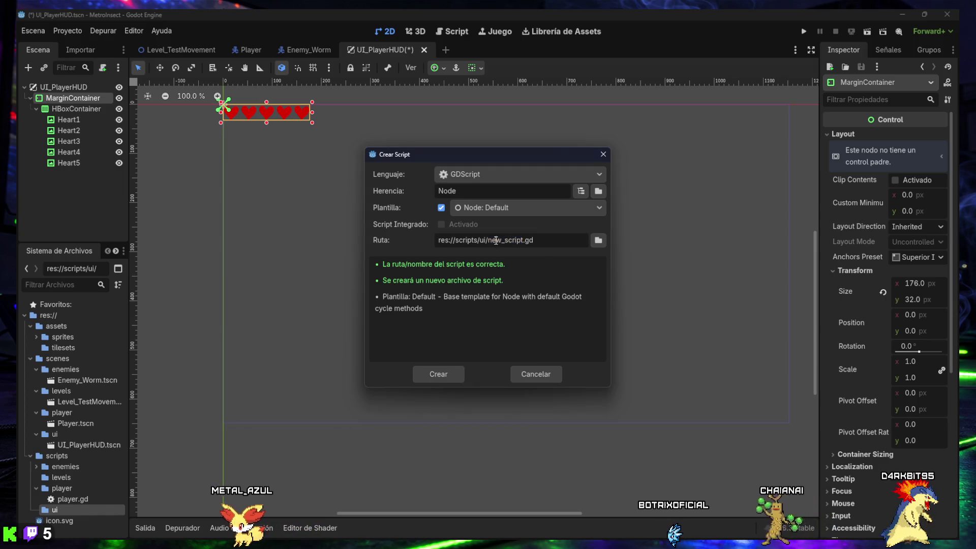
left_click_drag(494, 240, 524, 241)
type("ui_player_hud")
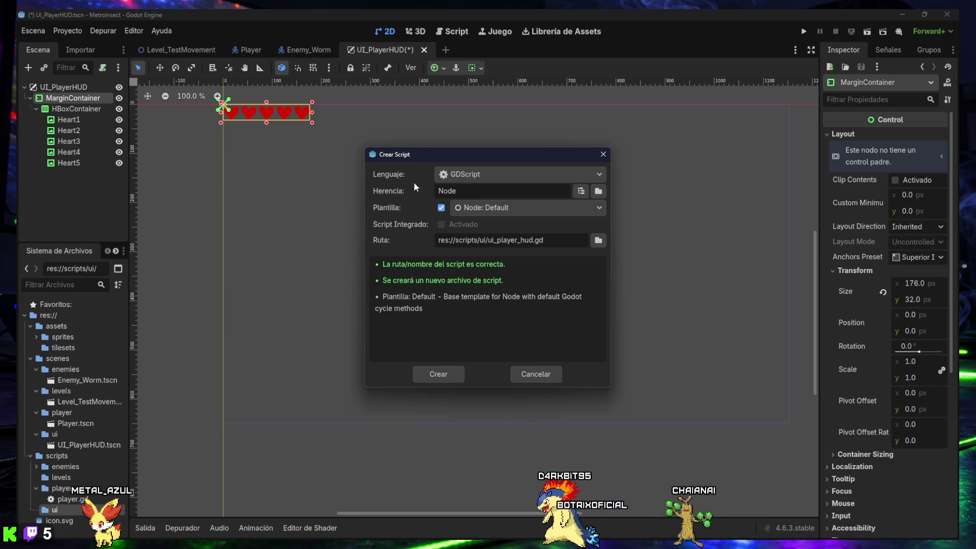
key("super+shift+s")
mouse_move(361, 144)
left_mouse_down()
mouse_move(471, 239)
mouse_move(614, 390)
left_mouse_up()
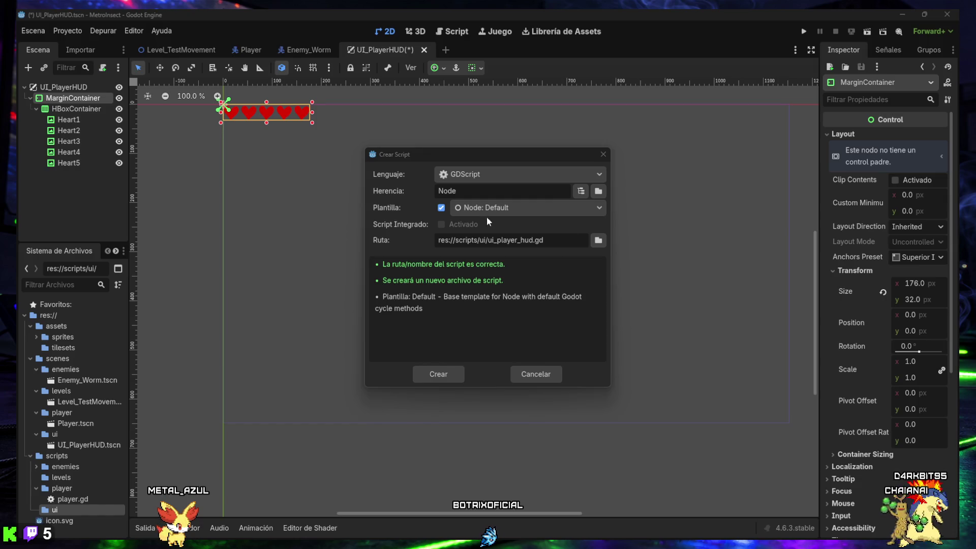
left_click(581, 190)
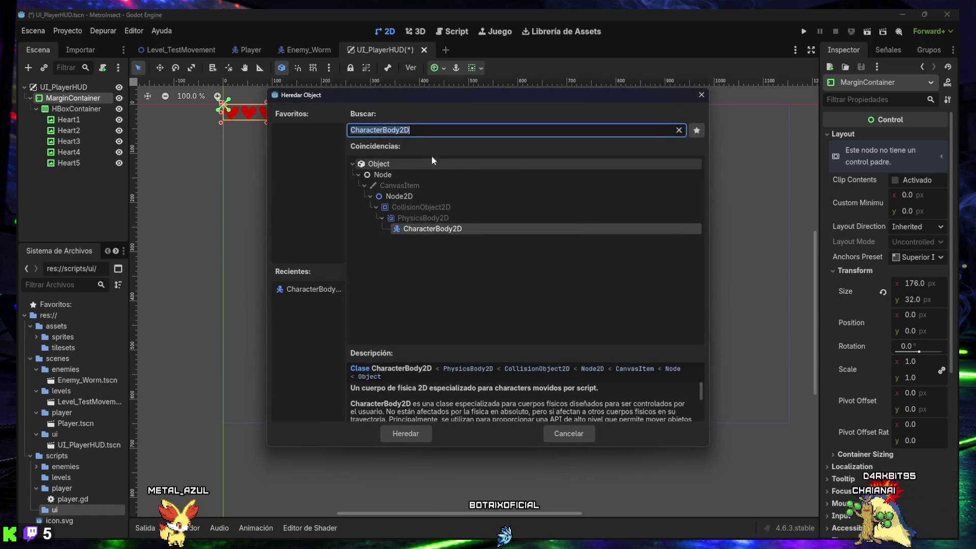
- Search 'canvasla' and choose CanvasLayer as the script's base class
type("canvasl")
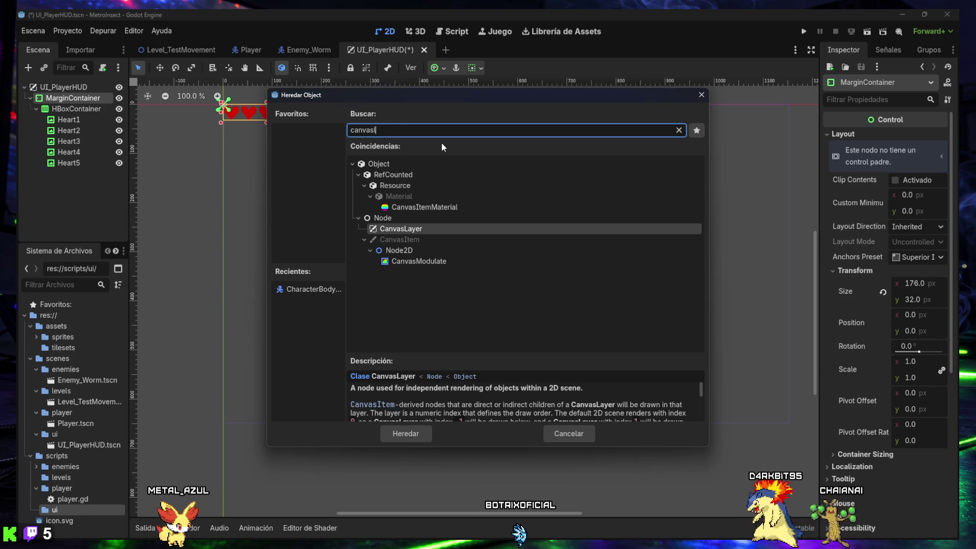
type("a")
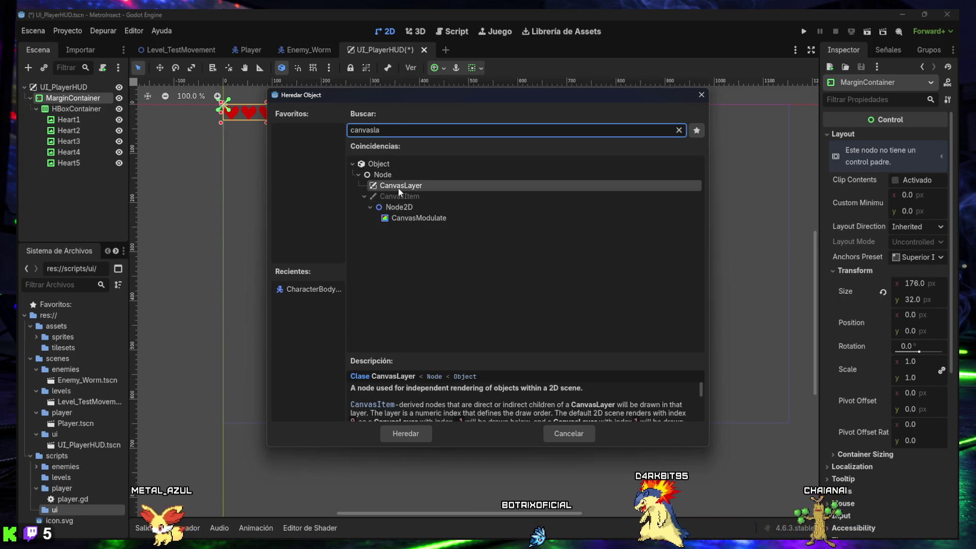
double_click(398, 187)
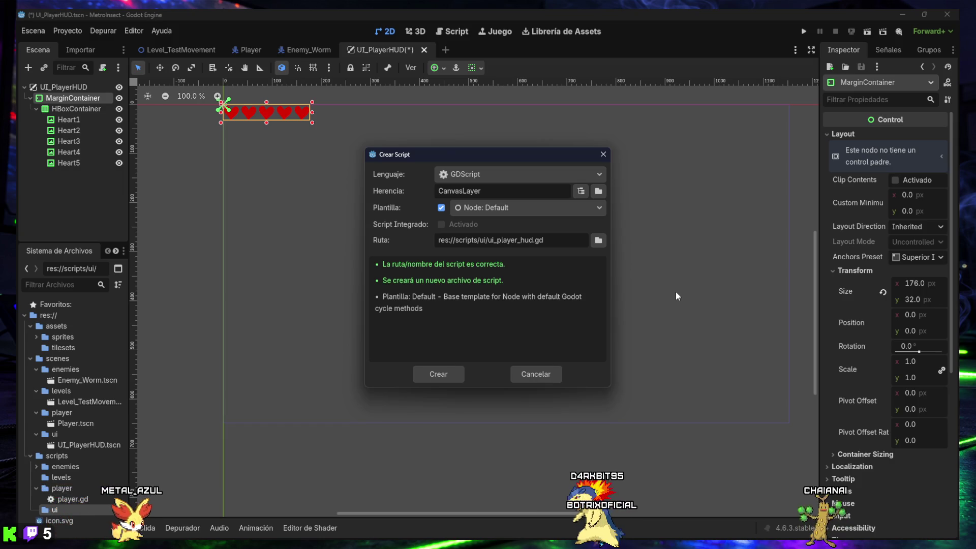
left_click(504, 208)
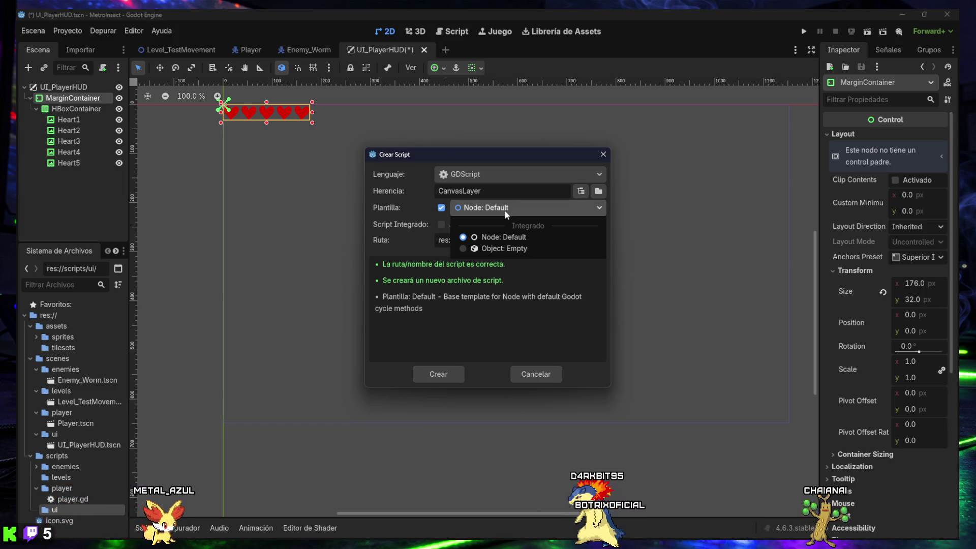
- Create ui_player_hud.gd from the Object: Empty template
left_click(501, 248)
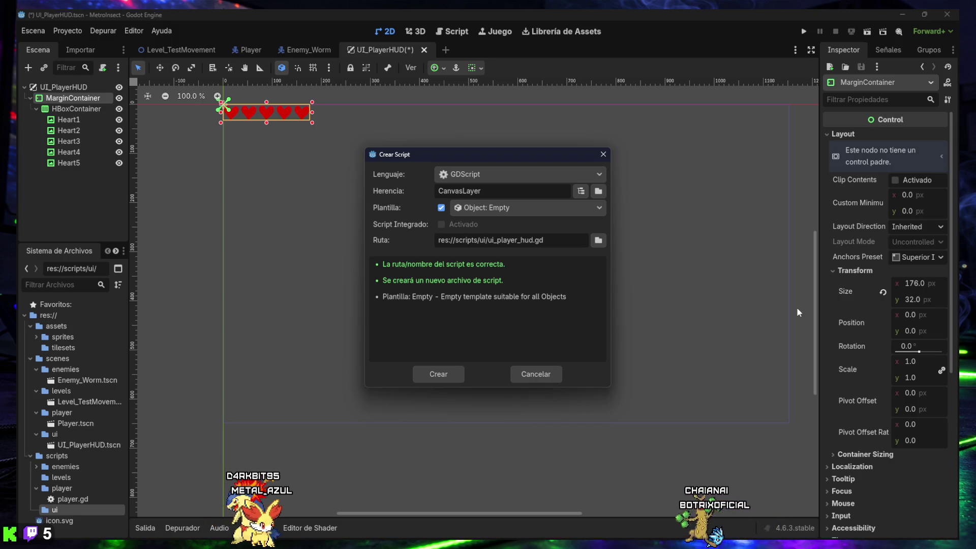
left_click(441, 377)
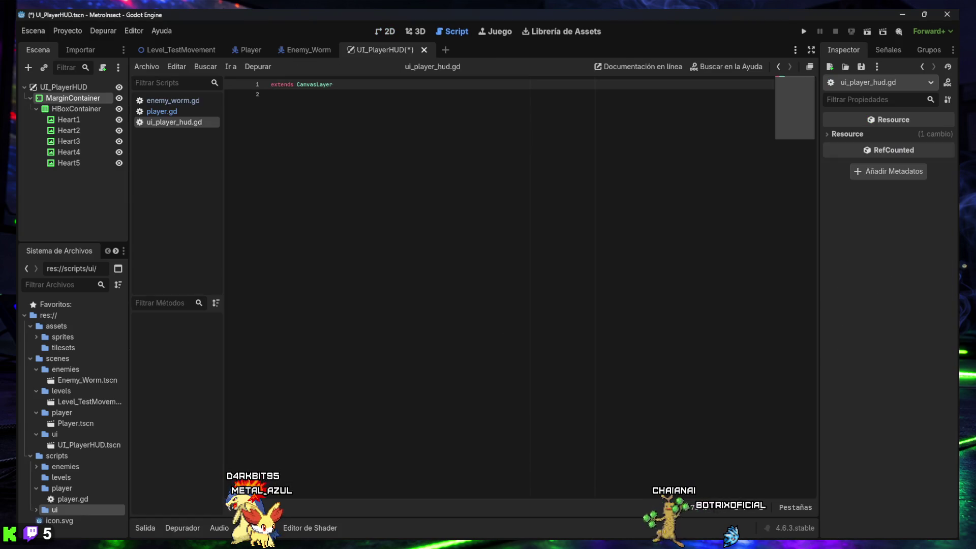
- Replace the script with the pasted update_hearts code, save it, and open Level_TestMovement
left_click_drag(360, 131, 242, 74)
key("ctrl+v")
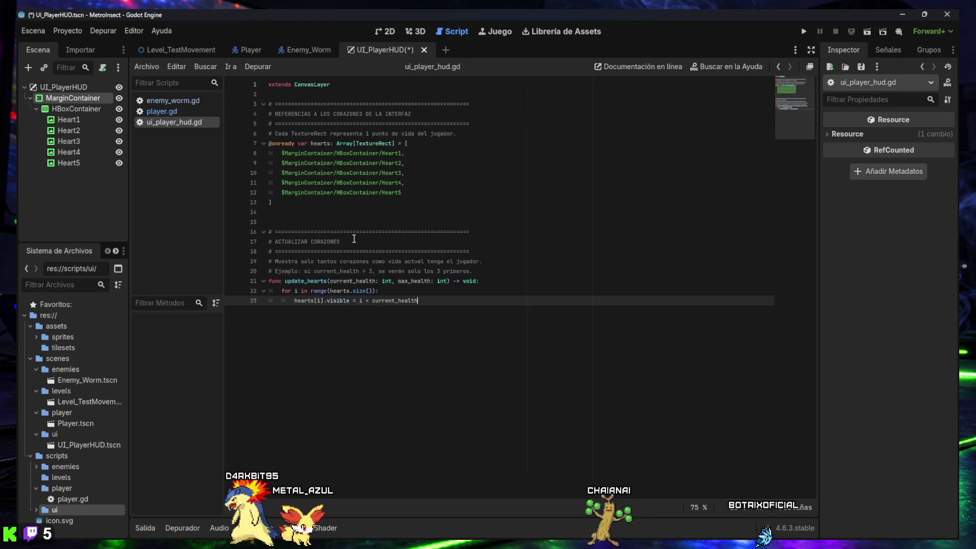
key("ctrl+s")
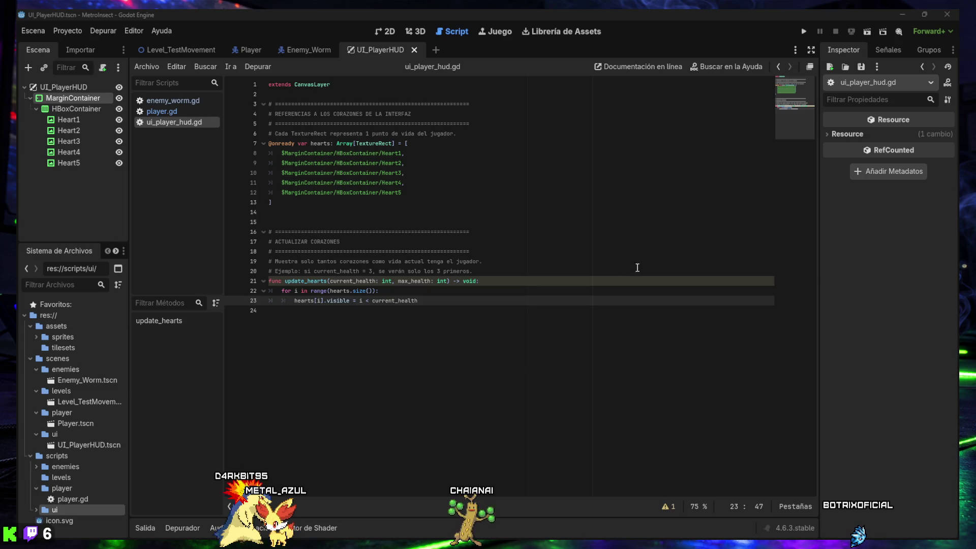
double_click(89, 402)
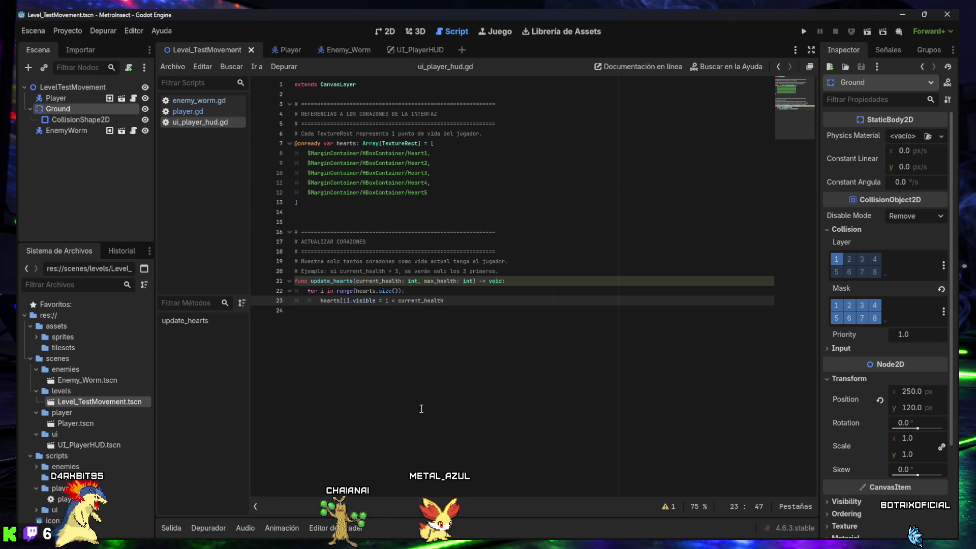
- Try instancing Level_TestMovement.tscn under its own root, then dismiss the refusal alert
mouse_move(84, 402)
left_mouse_down()
mouse_move(36, 300)
mouse_move(49, 161)
mouse_move(39, 132)
left_mouse_up()
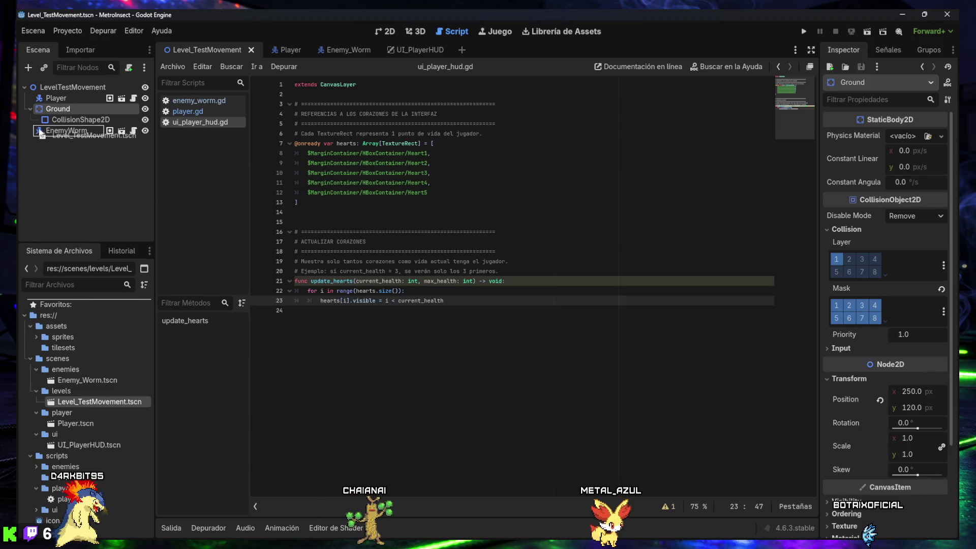
left_click_drag(46, 91, 50, 95)
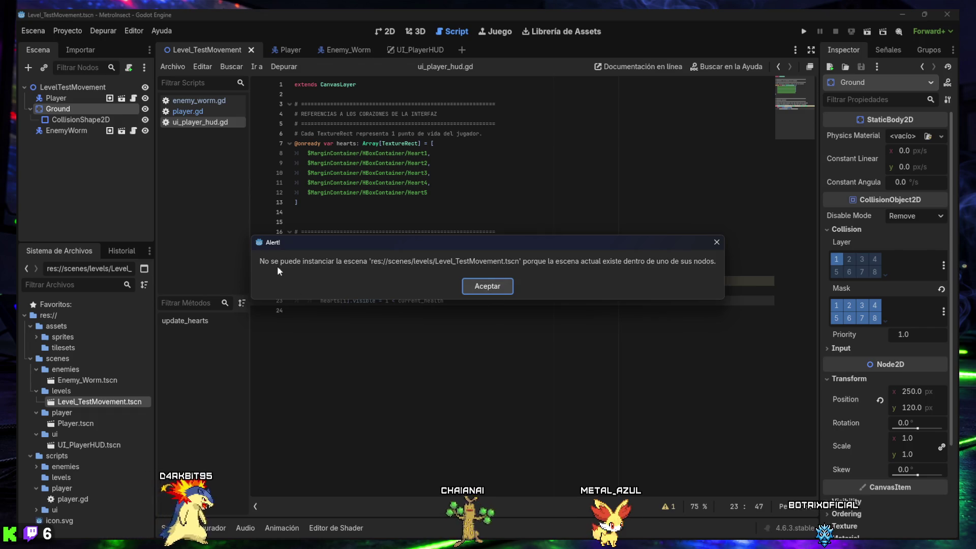
left_click(500, 287)
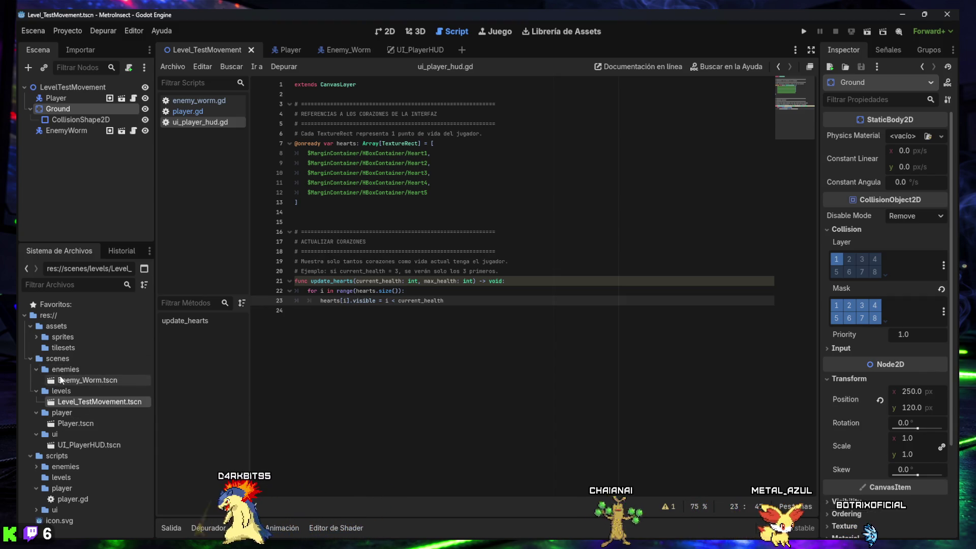
- Select UI_PlayerHUD.tscn and try adding it to the level, then select Level_TestMovement.tscn
left_click(70, 447)
mouse_move(71, 448)
left_mouse_down()
mouse_move(99, 179)
mouse_move(53, 103)
mouse_move(72, 448)
mouse_move(52, 448)
left_mouse_up()
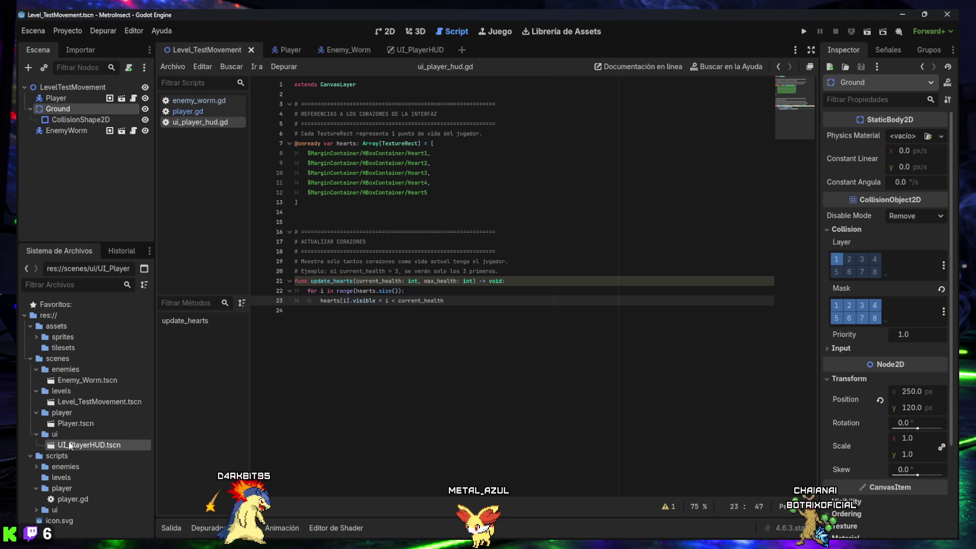
left_click(81, 403)
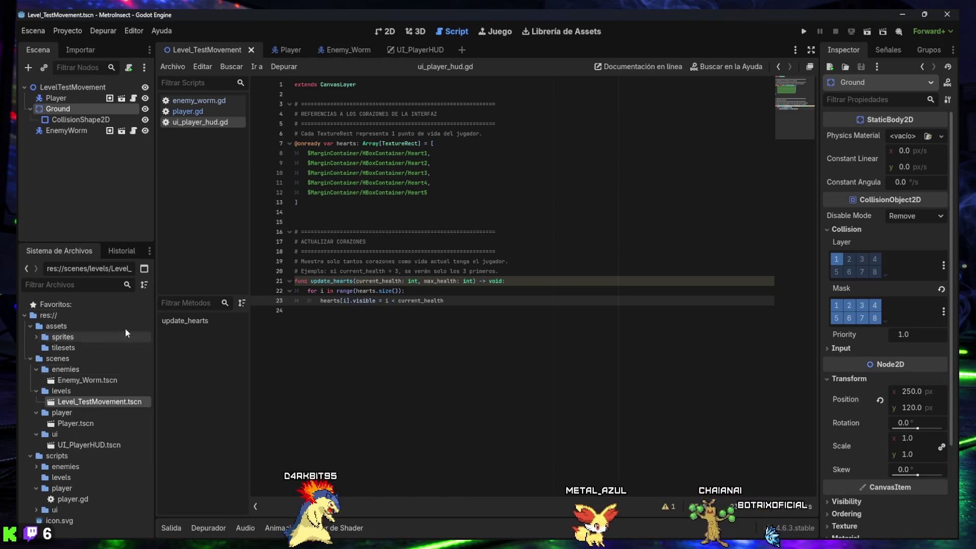
- In the 2D view, instance UI_PlayerHUD.tscn into Level_TestMovement near the player
left_click(386, 33)
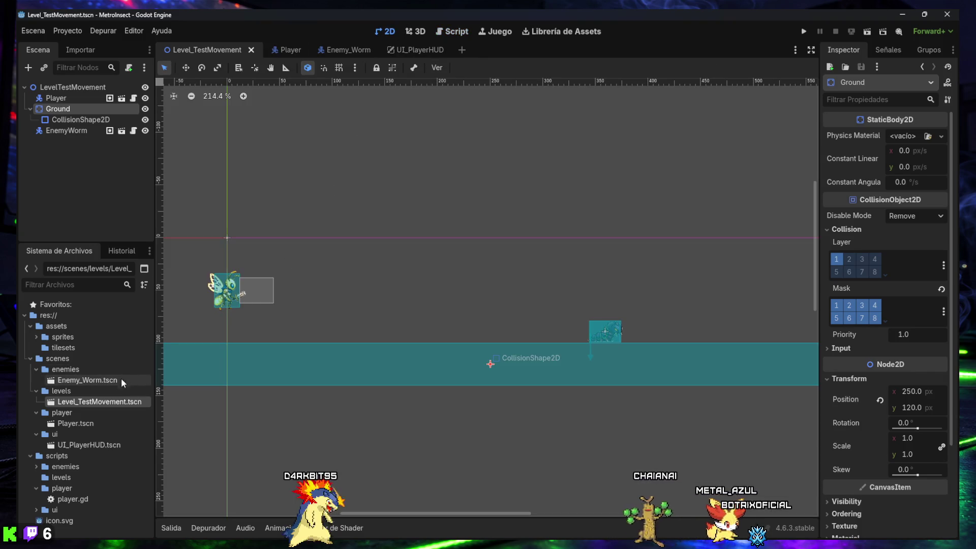
scroll(334, 368, "down", 6)
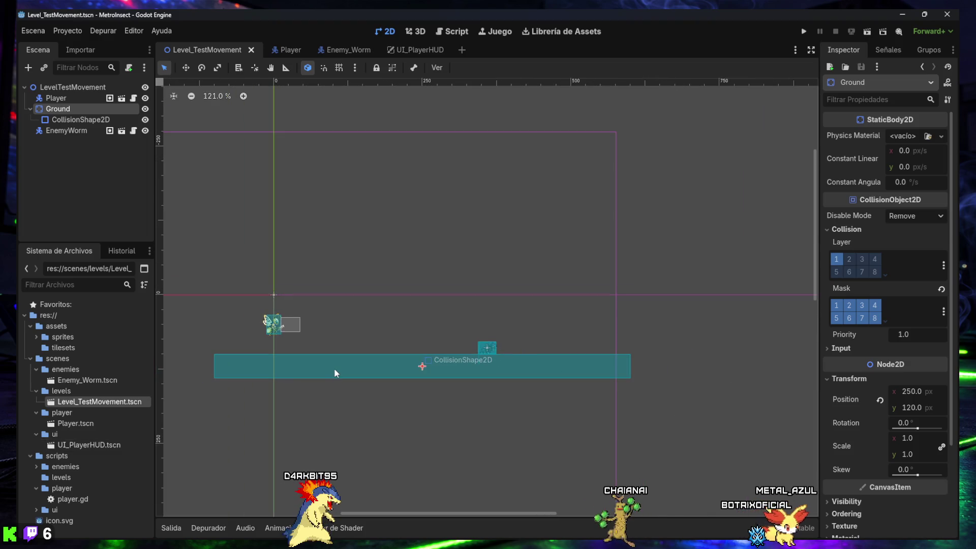
scroll(287, 359, "down", 2)
mouse_move(288, 360)
left_mouse_down()
mouse_move(389, 372)
mouse_move(472, 361)
left_mouse_up()
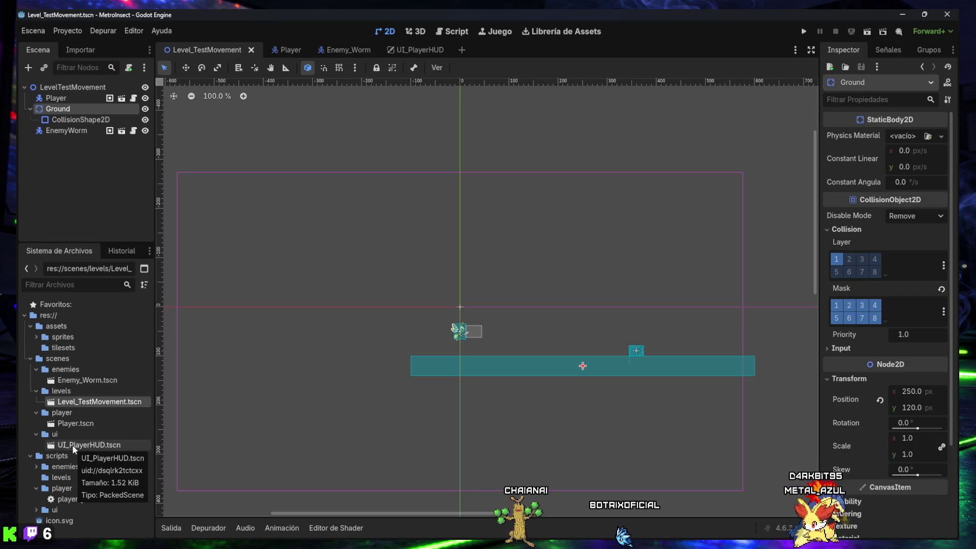
mouse_move(74, 448)
left_mouse_down()
mouse_move(239, 302)
mouse_move(448, 325)
mouse_move(469, 313)
left_mouse_up()
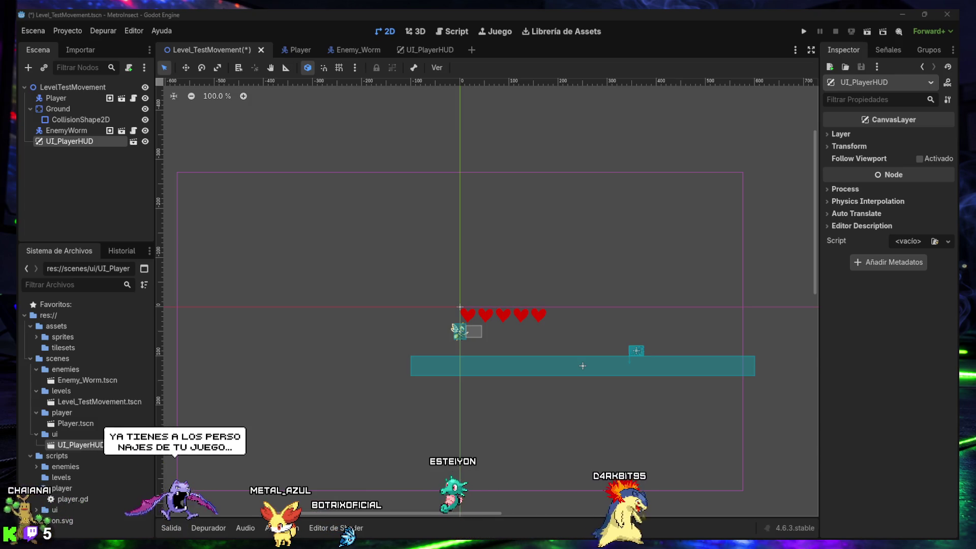
scroll(462, 329, "up", 9)
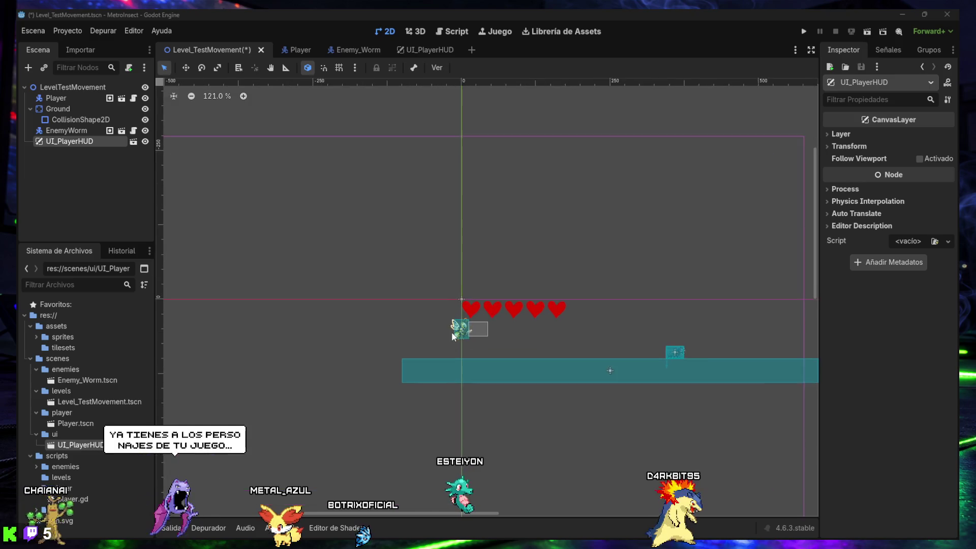
scroll(468, 324, "up", 9)
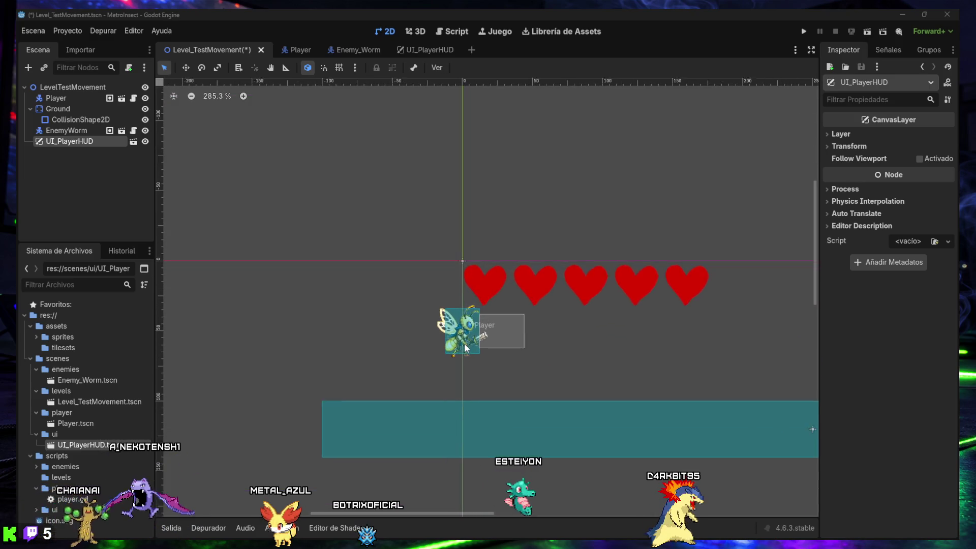
scroll(471, 318, "up", 1)
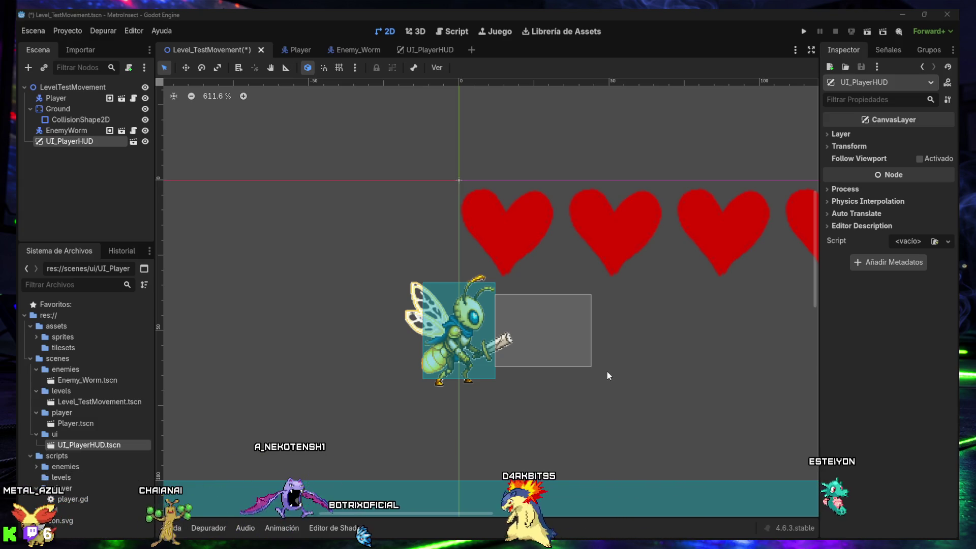
left_click_drag(660, 375, 608, 355)
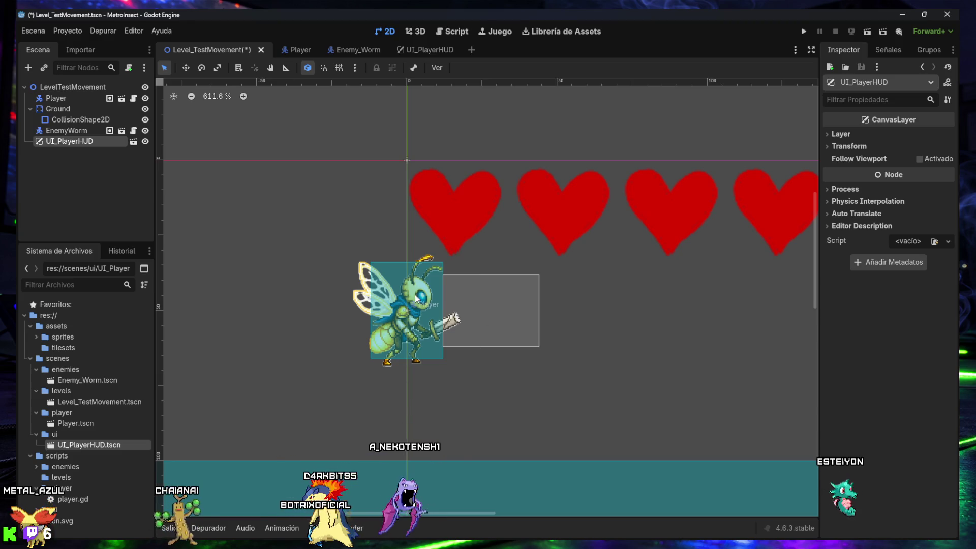
mouse_move(596, 358)
left_mouse_down()
mouse_move(388, 318)
mouse_move(410, 305)
mouse_move(555, 315)
left_mouse_up()
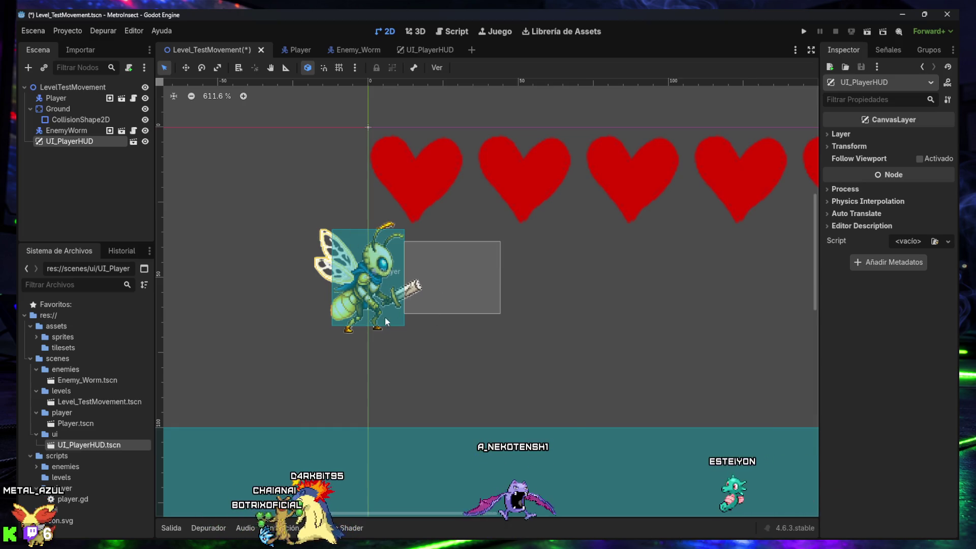
scroll(386, 321, "right", 10)
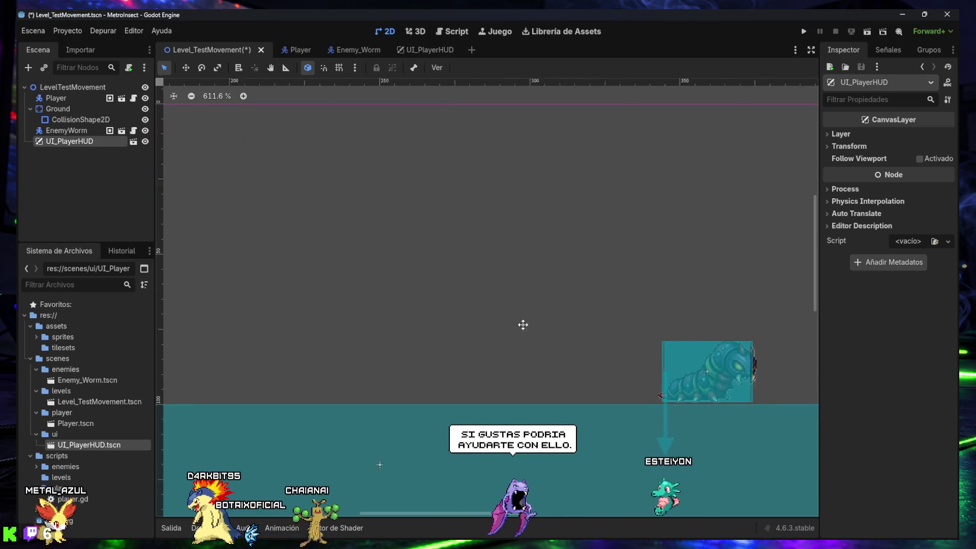
scroll(524, 325, "right", 1)
scroll(612, 355, "up", 5)
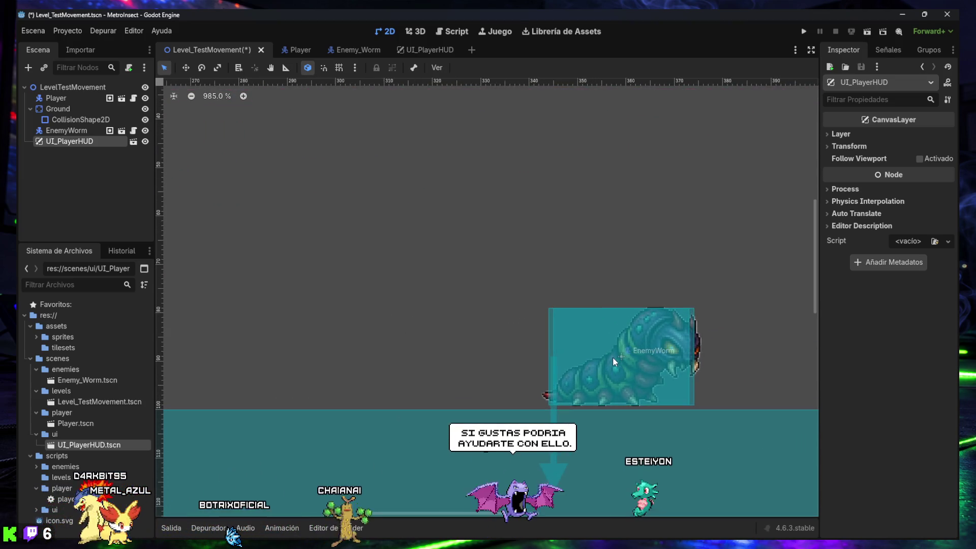
scroll(611, 340, "up", 1)
scroll(584, 328, "right", 1)
left_click_drag(566, 335, 463, 310)
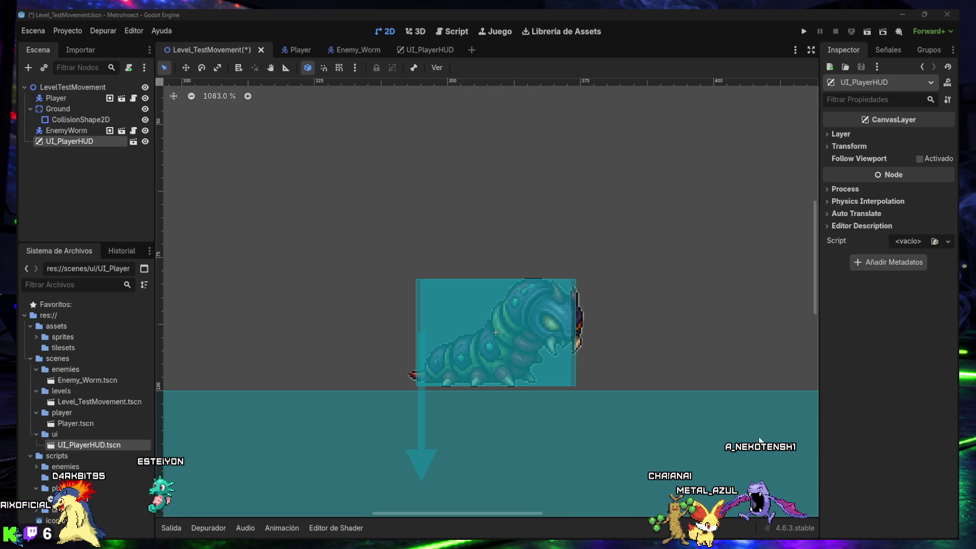
scroll(478, 331, "down", 6)
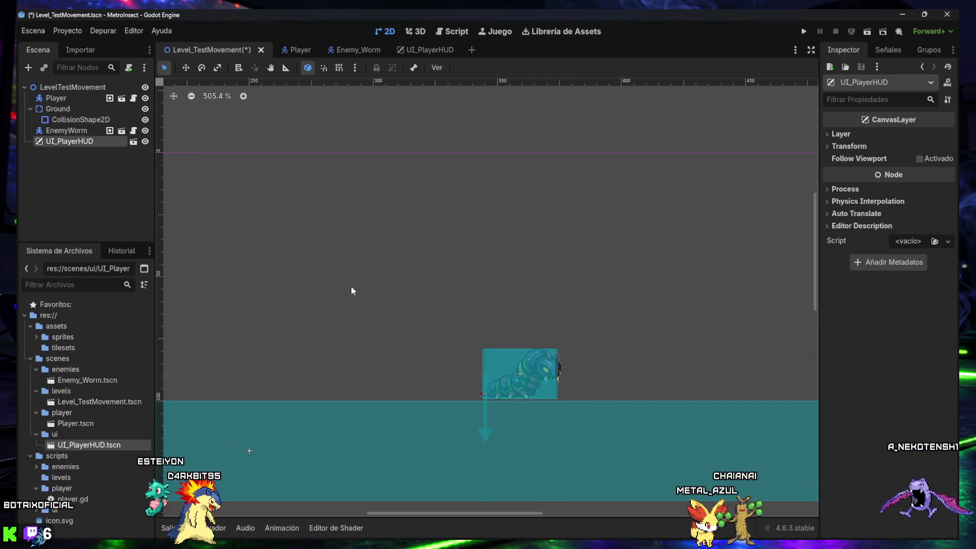
- Zoom out to frame the five hearts, player and ground, then clear the node selection
scroll(353, 288, "down", 4)
mouse_move(352, 288)
left_mouse_down()
mouse_move(344, 274)
mouse_move(516, 297)
left_mouse_up()
scroll(507, 293, "down", 4)
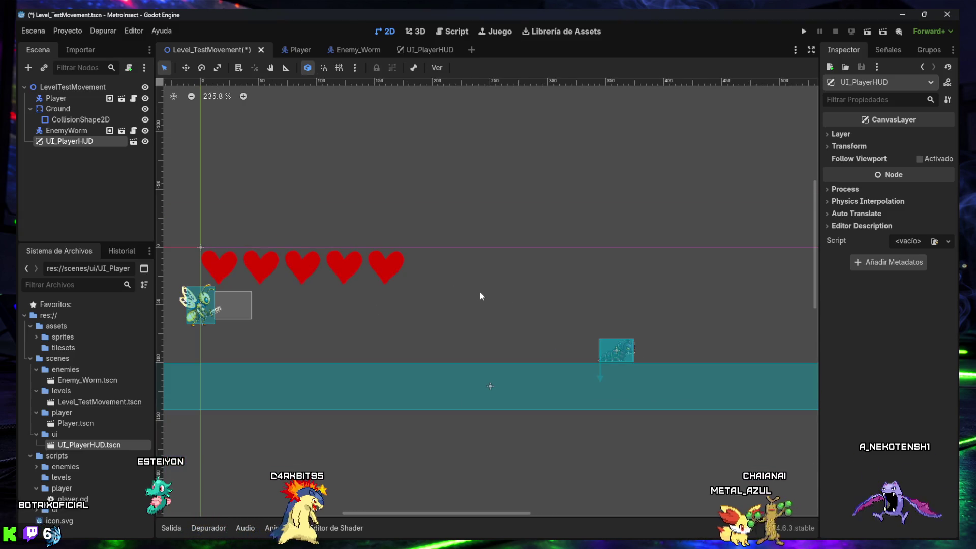
mouse_move(369, 322)
left_mouse_down()
mouse_move(377, 303)
mouse_move(472, 303)
mouse_move(424, 287)
left_mouse_up()
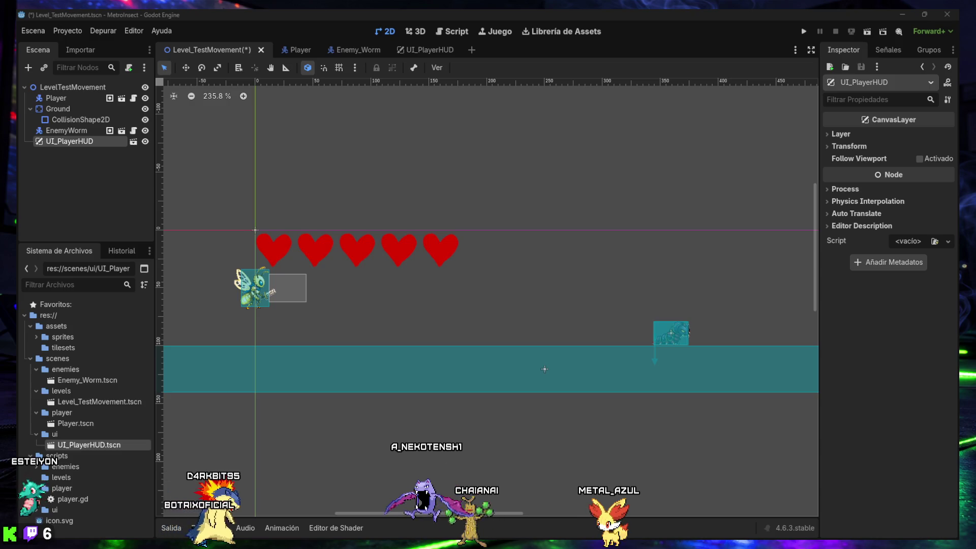
left_click(386, 183)
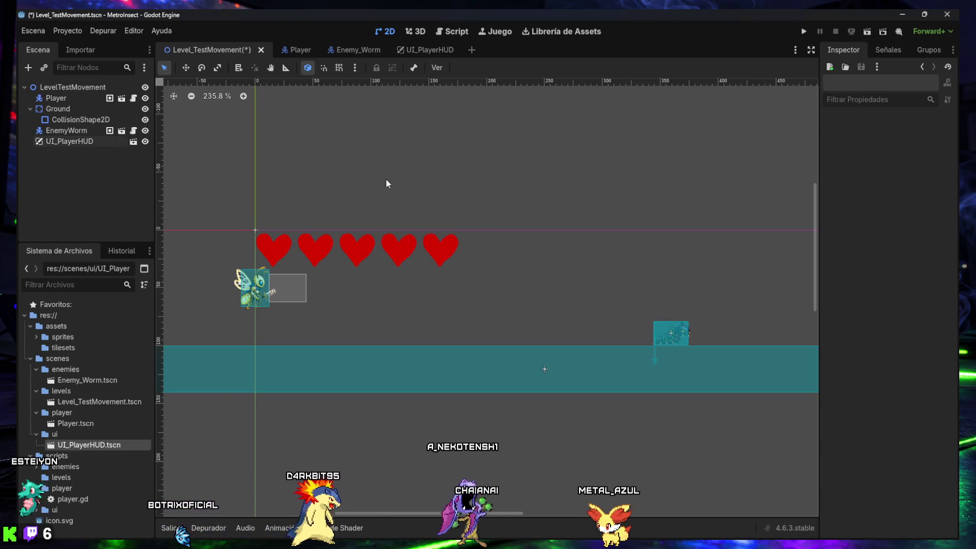
- Save Level_TestMovement, then in ui_player_hud.gd go to the extra blank line between sections
key("ctrl+s")
left_click(454, 33)
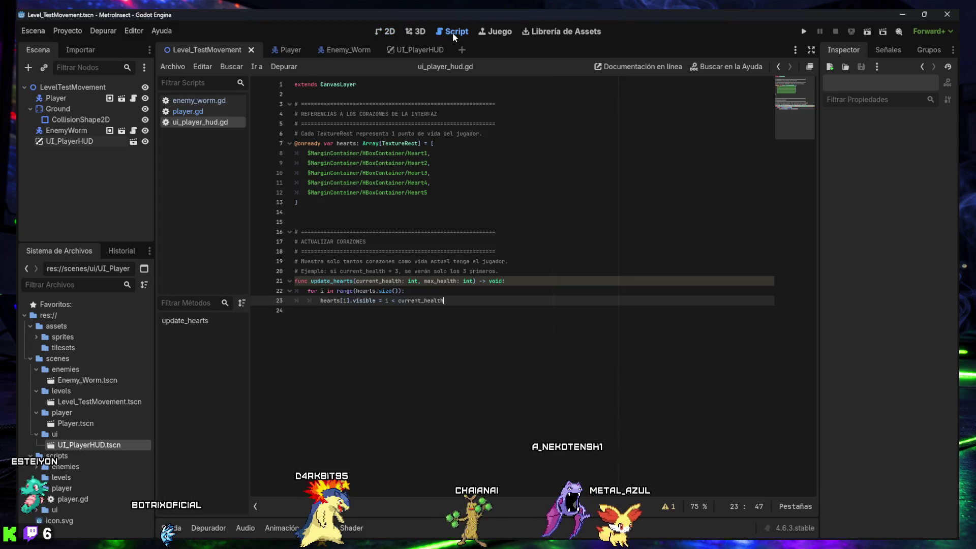
mouse_move(500, 132)
left_mouse_down()
mouse_move(414, 133)
mouse_move(275, 102)
left_mouse_up()
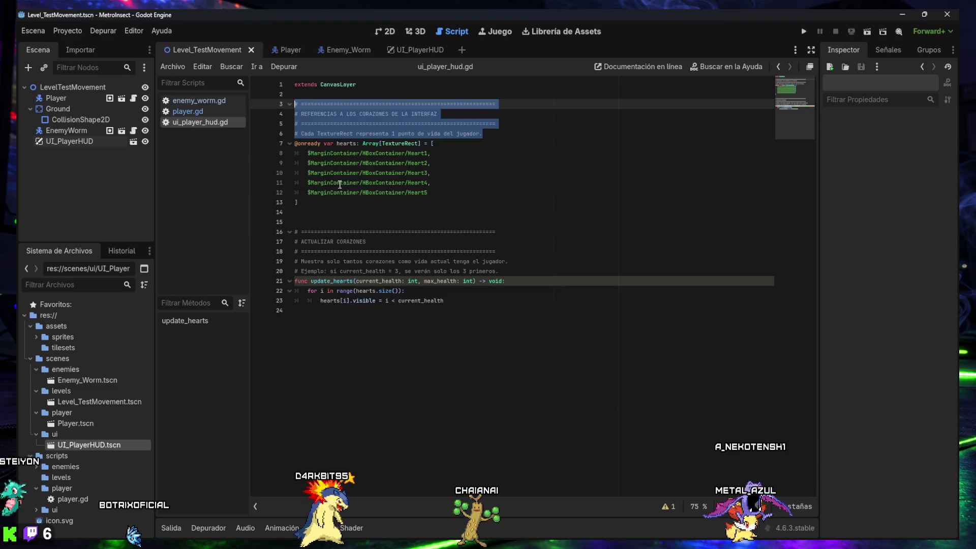
left_click(375, 222)
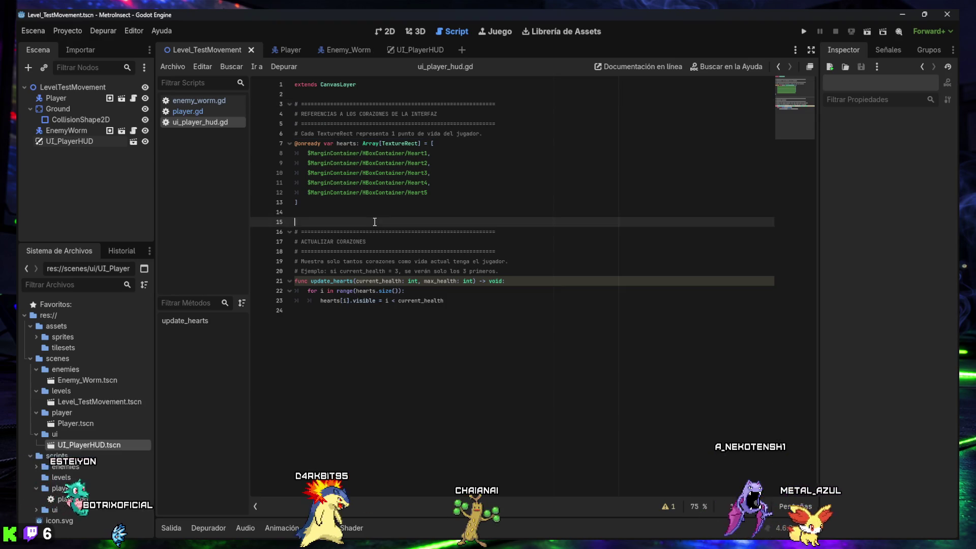